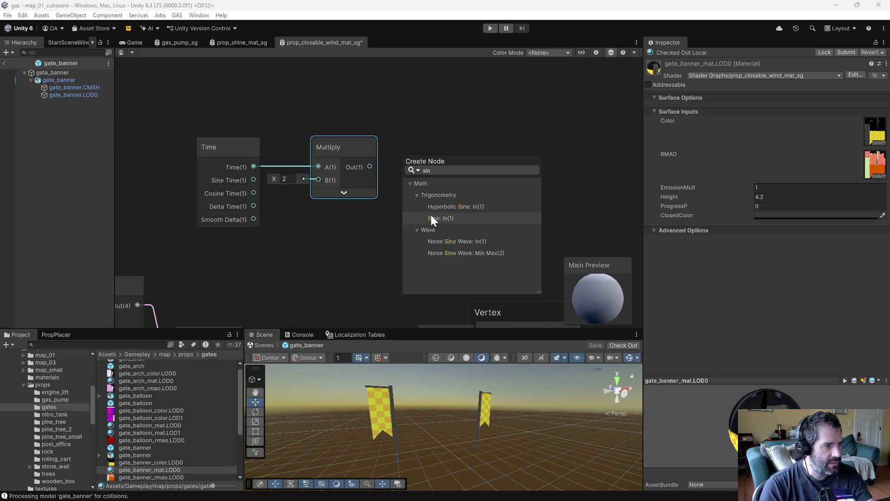
Add a Sine node after the doubled-time Multiply and line up the Time, Multiply and Sine chain
{"action": "left_click", "coordinate": [434, 217]}
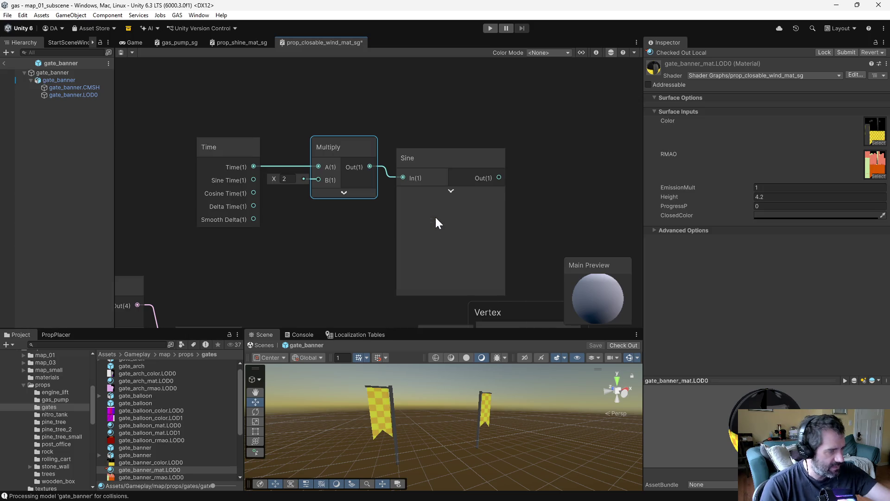
{"action": "left_click", "coordinate": [454, 196]}
{"action": "left_click_drag", "start_coordinate": [439, 161], "coordinate": [441, 150]}
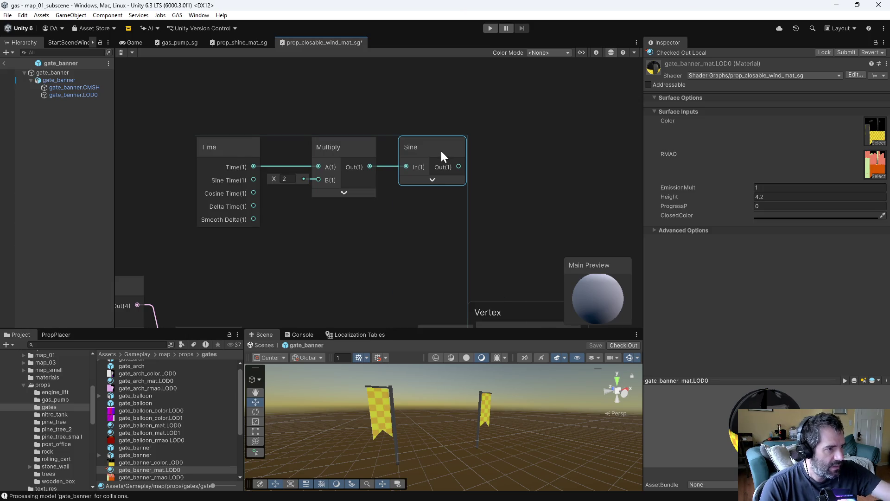
{"action": "left_click_drag", "start_coordinate": [396, 185], "coordinate": [308, 183]}
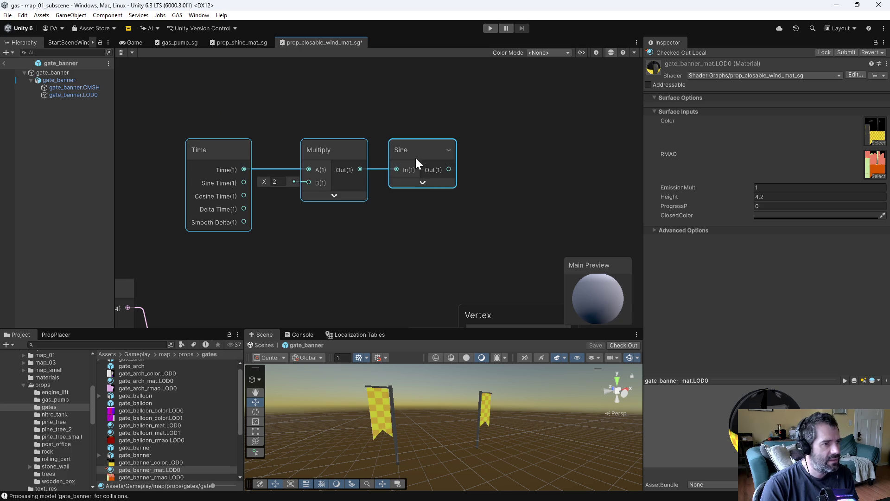
{"action": "left_click_drag", "start_coordinate": [422, 173], "coordinate": [380, 138]}
{"action": "left_click", "coordinate": [394, 188]}
Add a Vertex Color node with its preview collapsed below the time chain
{"action": "right_click", "coordinate": [384, 232]}
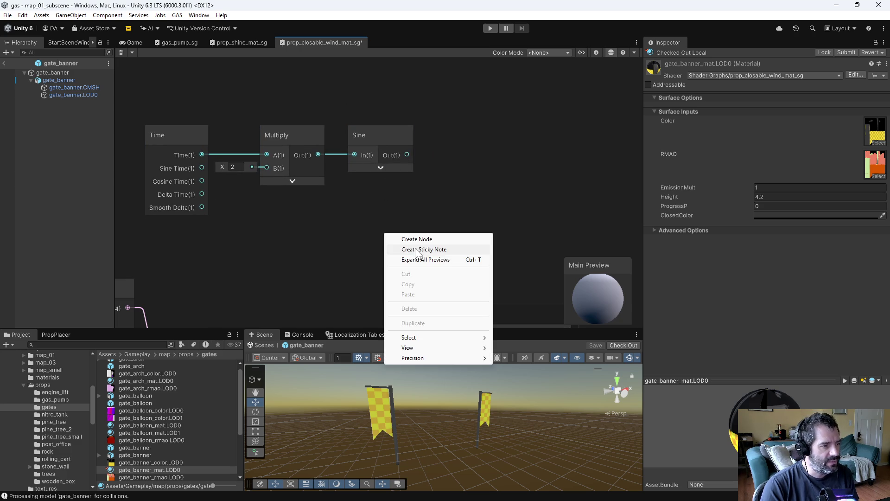
{"action": "left_click", "coordinate": [417, 235]}
{"action": "type", "text": "vertex"}
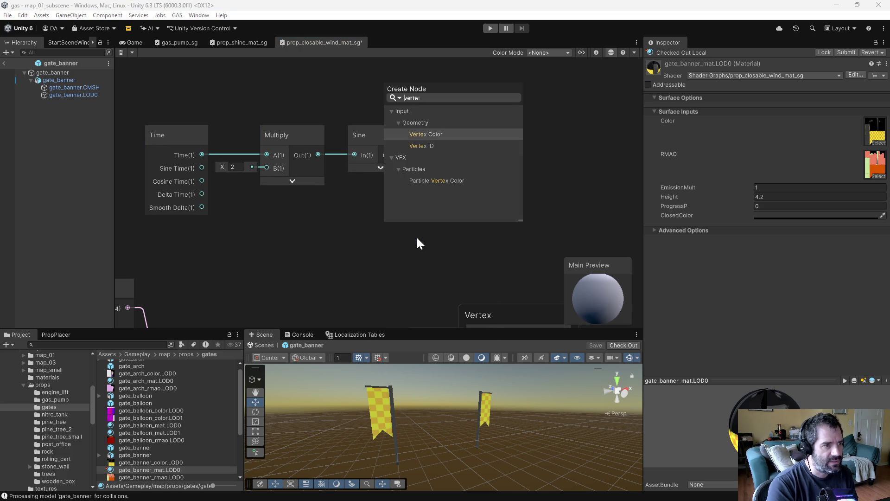
{"action": "key", "text": "Return"}
{"action": "left_click", "coordinate": [390, 255]}
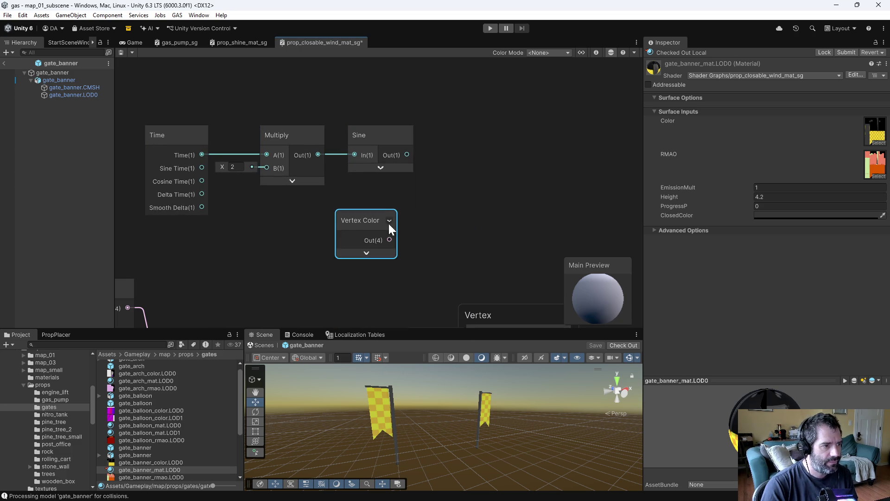
{"action": "left_click_drag", "start_coordinate": [350, 221], "coordinate": [298, 238]}
Split the Vertex Color output into R, G, B, A with a Split node placed beside it
{"action": "key", "text": "space"}
{"action": "type", "text": "spli"}
{"action": "key", "text": "Return"}
{"action": "left_click_drag", "start_coordinate": [410, 235], "coordinate": [389, 241]}
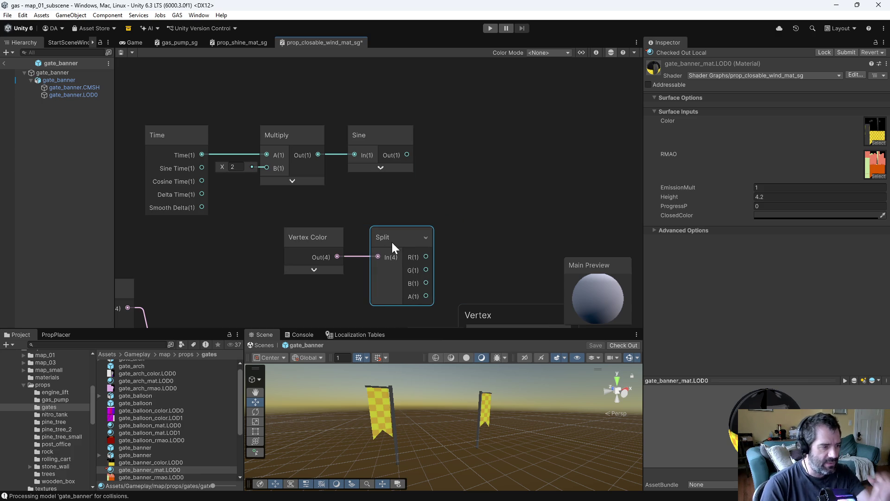
{"action": "left_click_drag", "start_coordinate": [302, 218], "coordinate": [378, 247]}
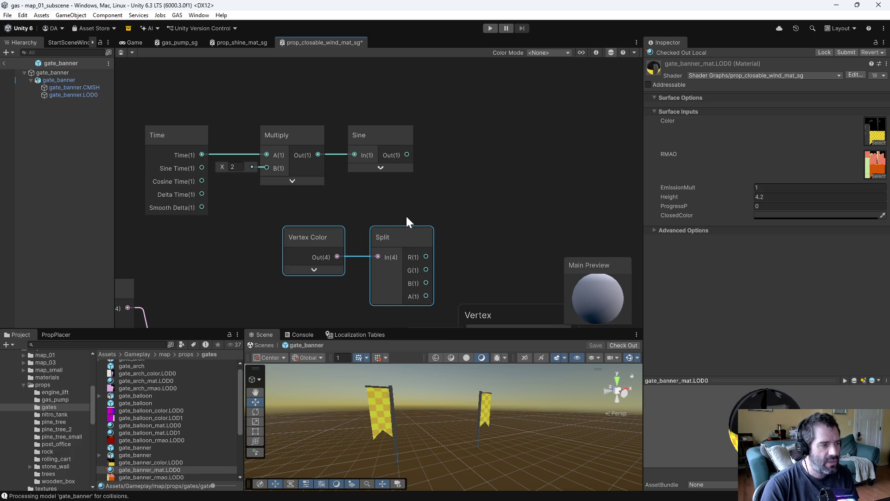
{"action": "left_click_drag", "start_coordinate": [399, 219], "coordinate": [307, 262]}
{"action": "left_click_drag", "start_coordinate": [375, 232], "coordinate": [347, 216]}
Create a Multiply node from the Sine output with Split's R channel in its B input
{"action": "key", "text": "space"}
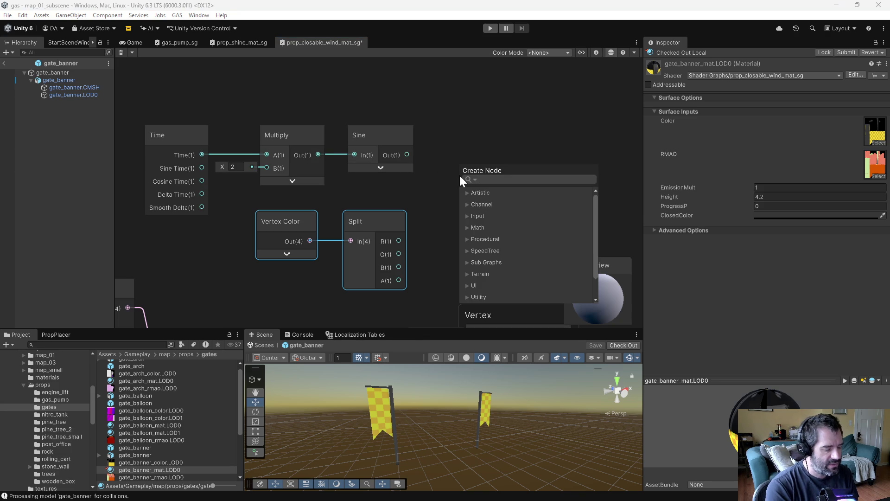
{"action": "type", "text": "multiply"}
{"action": "key", "text": "Return"}
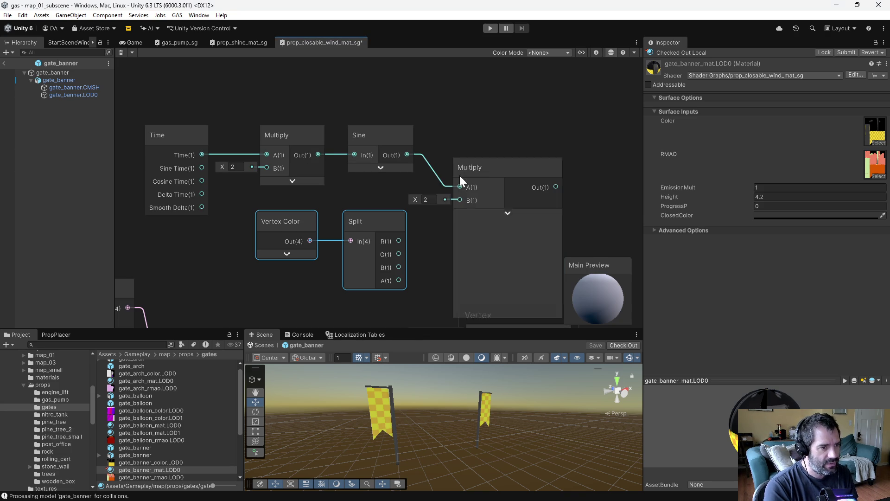
{"action": "left_click_drag", "start_coordinate": [459, 200], "coordinate": [398, 241]}
Move the whole chain of wind nodes up and left to tidy the graph
{"action": "scroll", "coordinate": [434, 246], "scroll_direction": "down", "scroll_amount": 3}
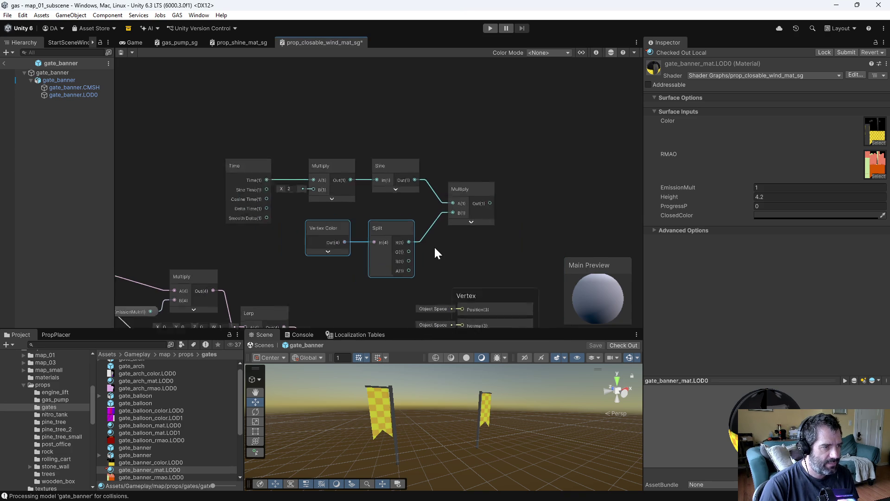
{"action": "left_click_drag", "start_coordinate": [261, 153], "coordinate": [502, 258]}
{"action": "left_click_drag", "start_coordinate": [468, 196], "coordinate": [354, 150]}
{"action": "left_click", "coordinate": [404, 160]}
{"action": "scroll", "coordinate": [327, 184], "scroll_direction": "up", "scroll_amount": 3}
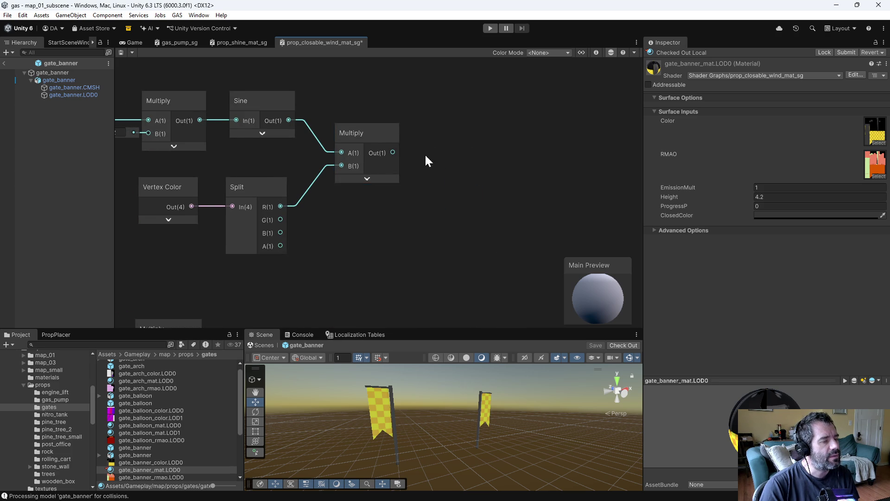
{"action": "scroll", "coordinate": [417, 157], "scroll_direction": "down", "scroll_amount": 5}
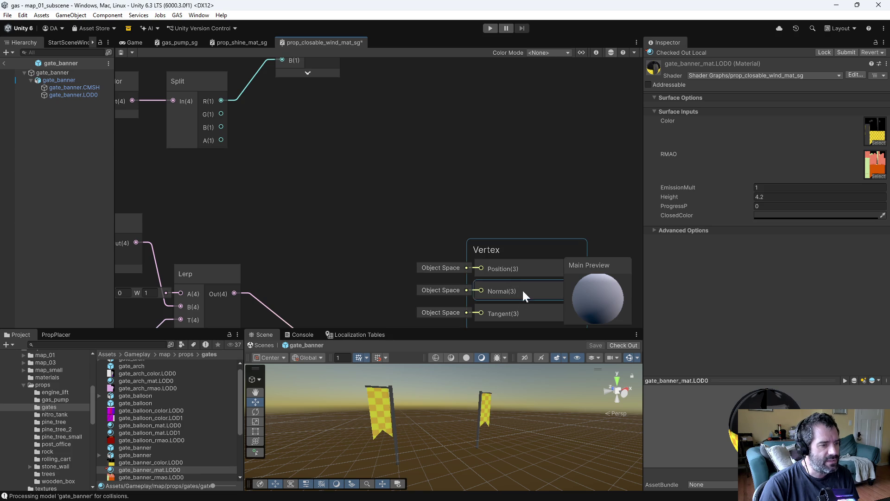
{"action": "scroll", "coordinate": [402, 174], "scroll_direction": "up", "scroll_amount": 5}
{"action": "right_click", "coordinate": [428, 165]}
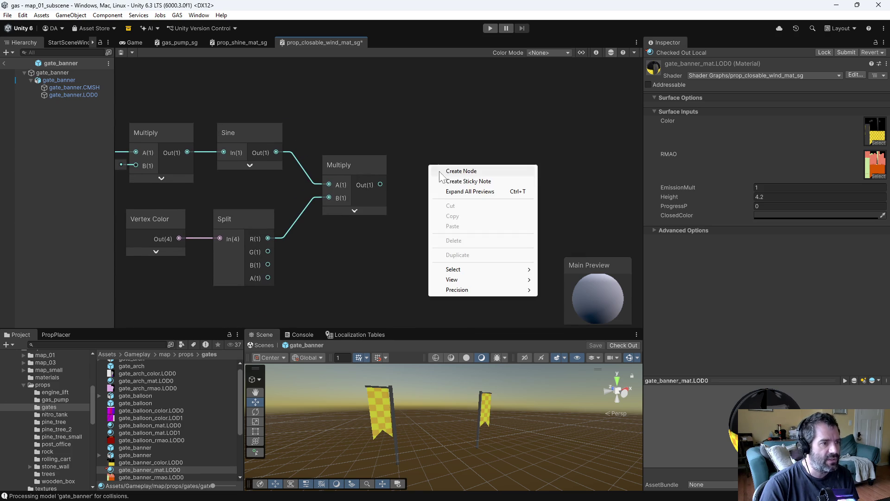
Add a Position node set to Object space above the wind nodes
{"action": "left_click", "coordinate": [463, 171]}
{"action": "type", "text": "posi"}
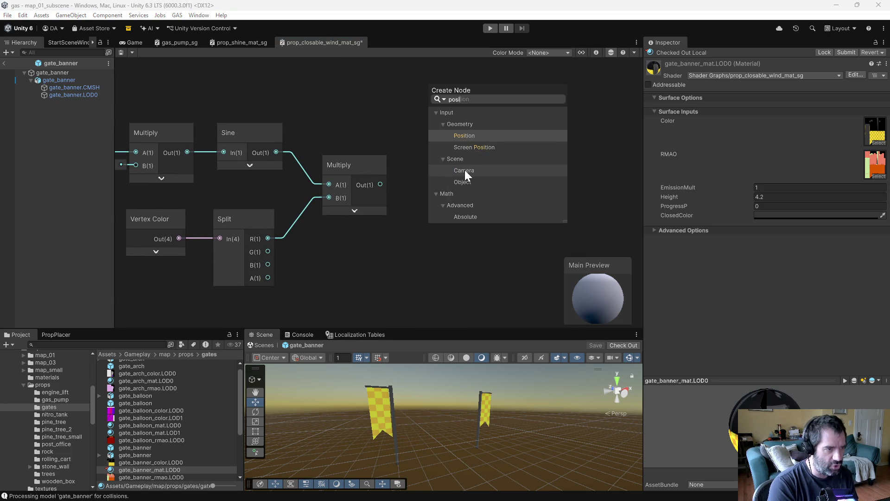
{"action": "key", "text": "Return"}
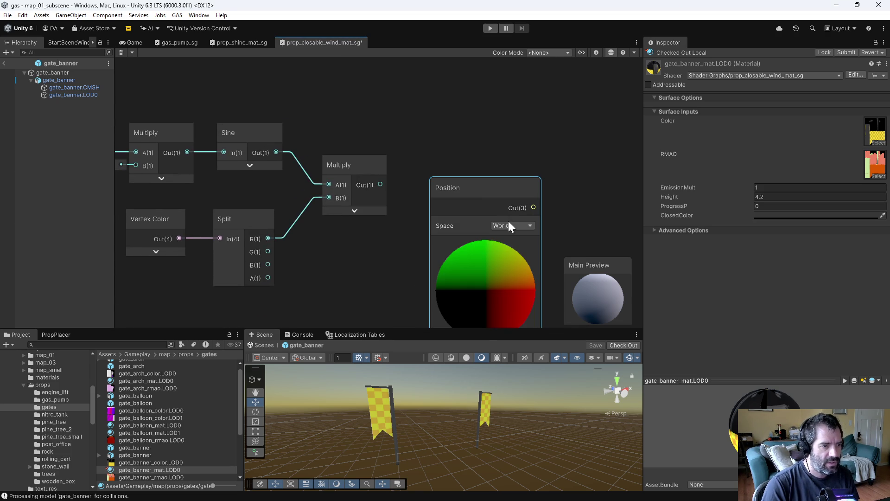
{"action": "left_click", "coordinate": [510, 226]}
{"action": "left_click", "coordinate": [517, 237]}
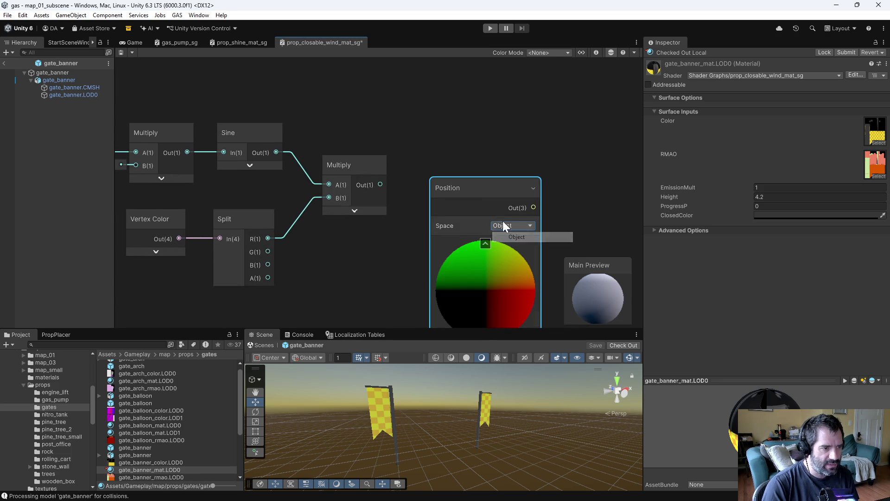
{"action": "left_click", "coordinate": [485, 242]}
{"action": "mouse_move", "coordinate": [479, 197]}
{"action": "left_mouse_down"}
{"action": "mouse_move", "coordinate": [425, 125]}
{"action": "mouse_move", "coordinate": [390, 99]}
{"action": "left_mouse_up"}
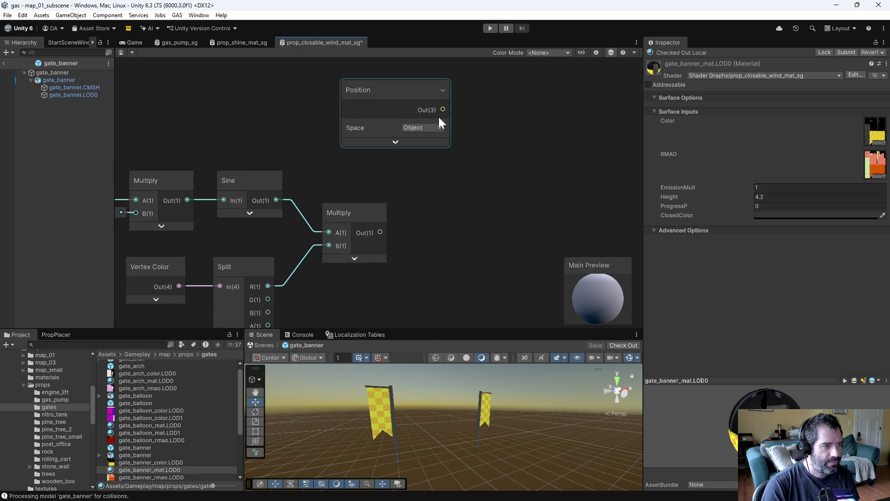
Feed the Position output into a new Add node
{"action": "left_click_drag", "start_coordinate": [442, 110], "coordinate": [488, 140]}
{"action": "type", "text": "add"}
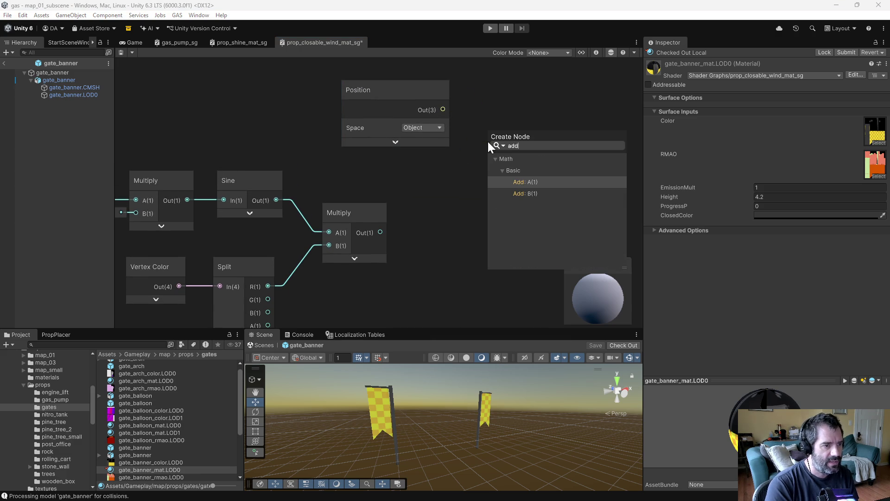
{"action": "key", "text": "Return"}
{"action": "left_click", "coordinate": [537, 183]}
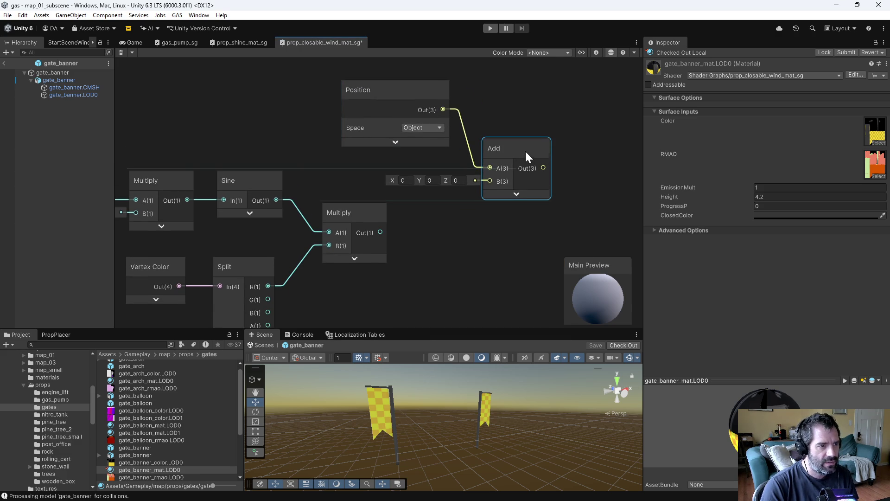
Scale the wave with a new Multiply using Vector 3 (0, 0, 0.2) and wire it into Add's B
{"action": "mouse_move", "coordinate": [406, 279]}
{"action": "left_mouse_down"}
{"action": "mouse_move", "coordinate": [441, 229]}
{"action": "mouse_move", "coordinate": [522, 258]}
{"action": "mouse_move", "coordinate": [392, 212]}
{"action": "mouse_move", "coordinate": [408, 196]}
{"action": "mouse_move", "coordinate": [420, 200]}
{"action": "left_mouse_up"}
{"action": "type", "text": "mu"}
{"action": "key", "text": "Return"}
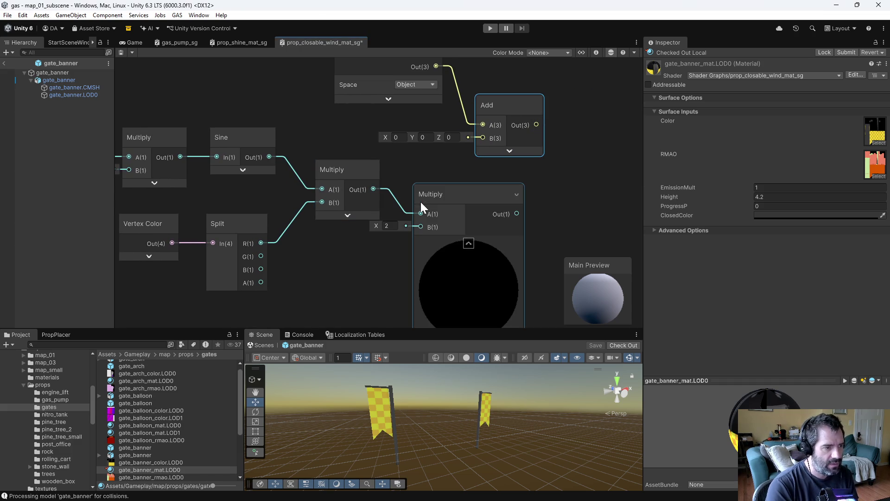
{"action": "left_click", "coordinate": [468, 244]}
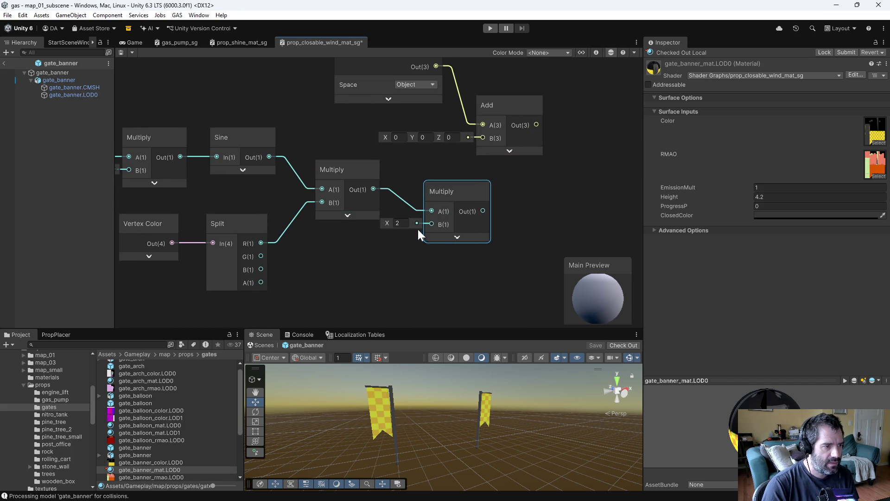
{"action": "left_click_drag", "start_coordinate": [431, 224], "coordinate": [388, 239]}
{"action": "type", "text": "ve"}
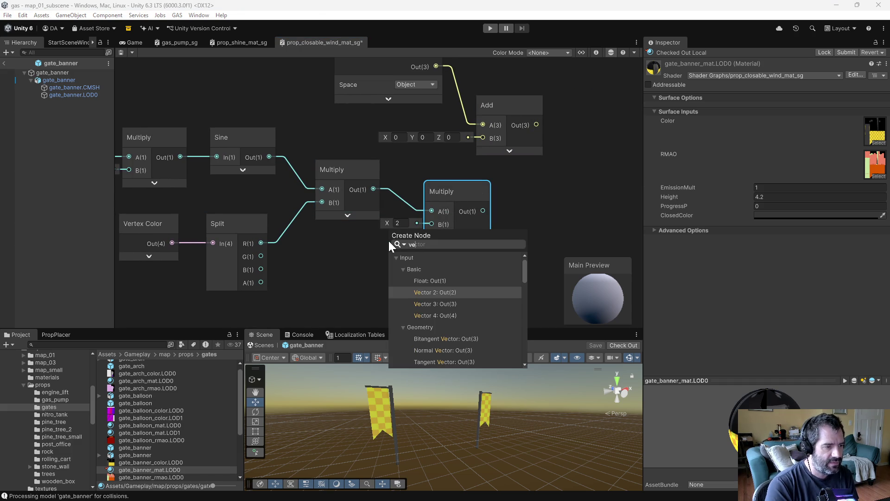
{"action": "key", "text": "Down"}
{"action": "key", "text": "Return"}
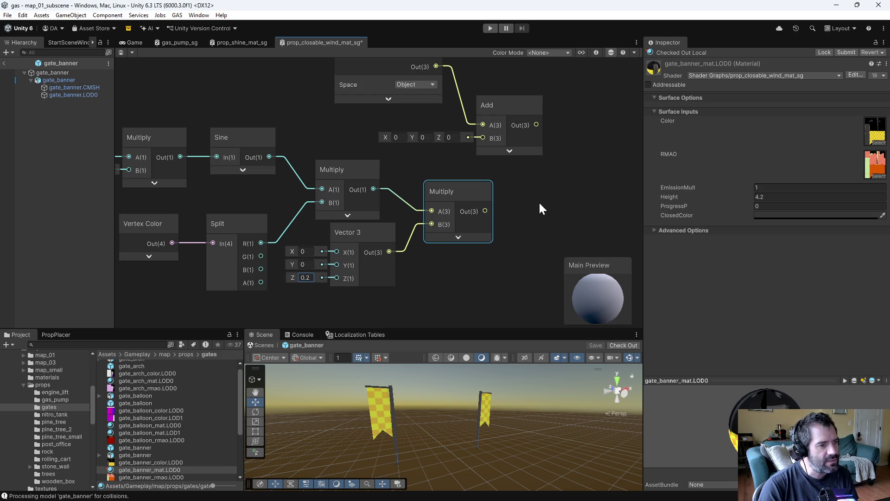
{"action": "left_click_drag", "start_coordinate": [486, 211], "coordinate": [487, 140]}
Drive the Vertex block's Position with the Add output and frame both gate banners in the Scene view
{"action": "scroll", "coordinate": [544, 209], "scroll_direction": "down", "scroll_amount": 5}
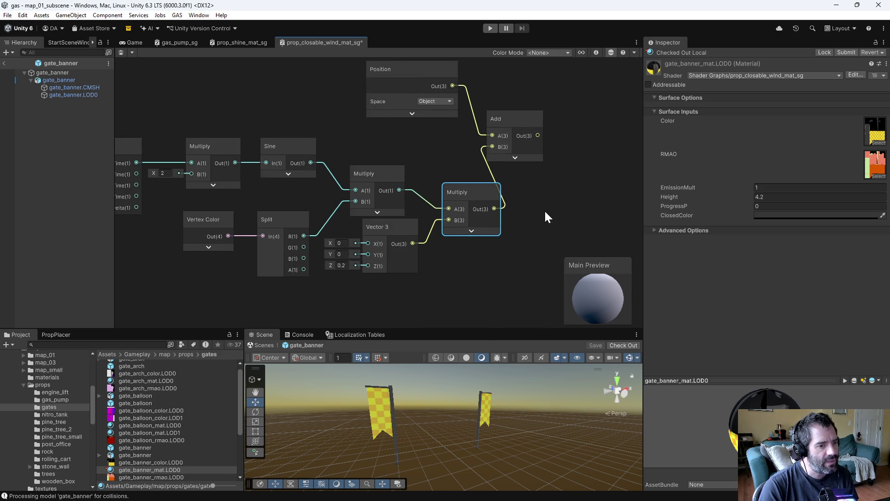
{"action": "mouse_move", "coordinate": [423, 106]}
{"action": "left_mouse_down"}
{"action": "mouse_move", "coordinate": [420, 256]}
{"action": "mouse_move", "coordinate": [412, 245]}
{"action": "left_mouse_up"}
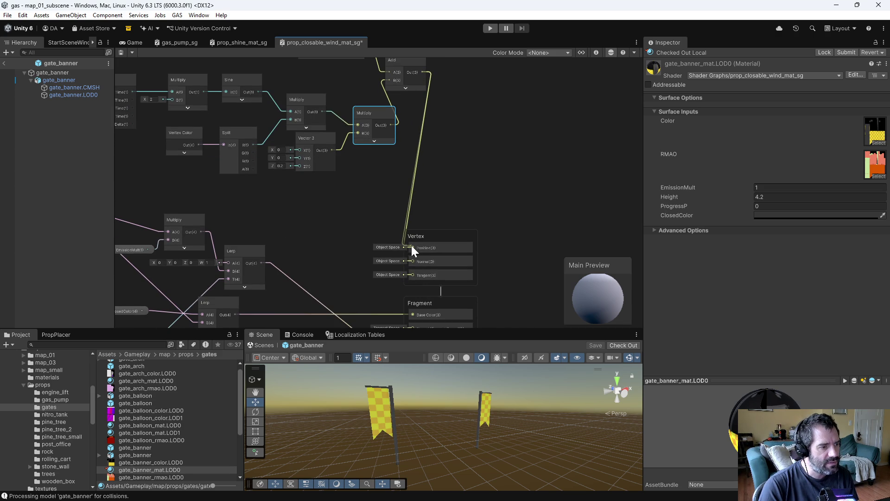
{"action": "scroll", "coordinate": [366, 224], "scroll_direction": "up", "scroll_amount": 2}
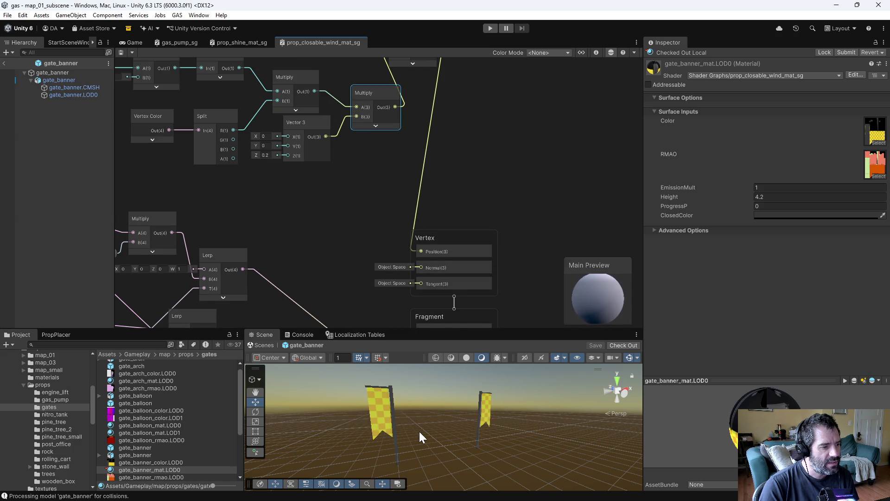
{"action": "mouse_move", "coordinate": [412, 446]}
{"action": "left_mouse_down"}
{"action": "mouse_move", "coordinate": [397, 433]}
{"action": "mouse_move", "coordinate": [561, 423]}
{"action": "mouse_move", "coordinate": [496, 433]}
{"action": "mouse_move", "coordinate": [375, 414]}
{"action": "mouse_move", "coordinate": [401, 418]}
{"action": "mouse_move", "coordinate": [321, 416]}
{"action": "mouse_move", "coordinate": [395, 414]}
{"action": "mouse_move", "coordinate": [495, 427]}
{"action": "mouse_move", "coordinate": [427, 453]}
{"action": "mouse_move", "coordinate": [472, 444]}
{"action": "mouse_move", "coordinate": [485, 377]}
{"action": "mouse_move", "coordinate": [483, 441]}
{"action": "mouse_move", "coordinate": [312, 419]}
{"action": "mouse_move", "coordinate": [278, 403]}
{"action": "left_mouse_up"}
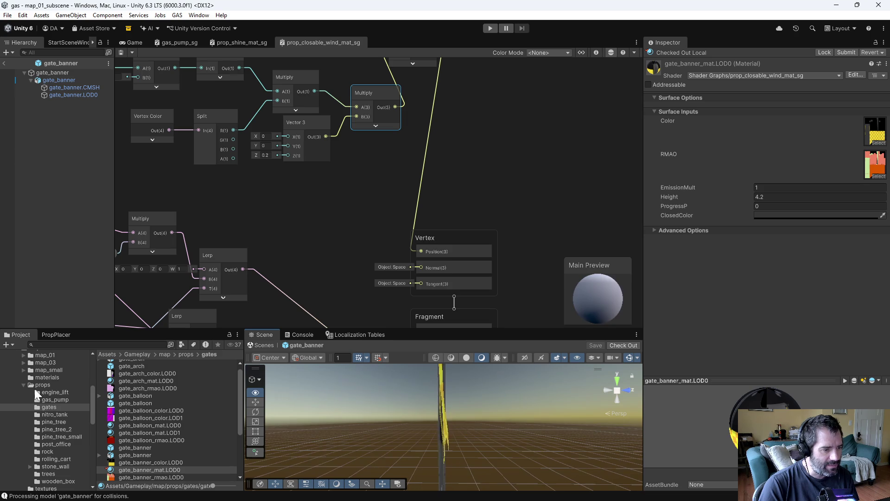
{"action": "key", "text": "f"}
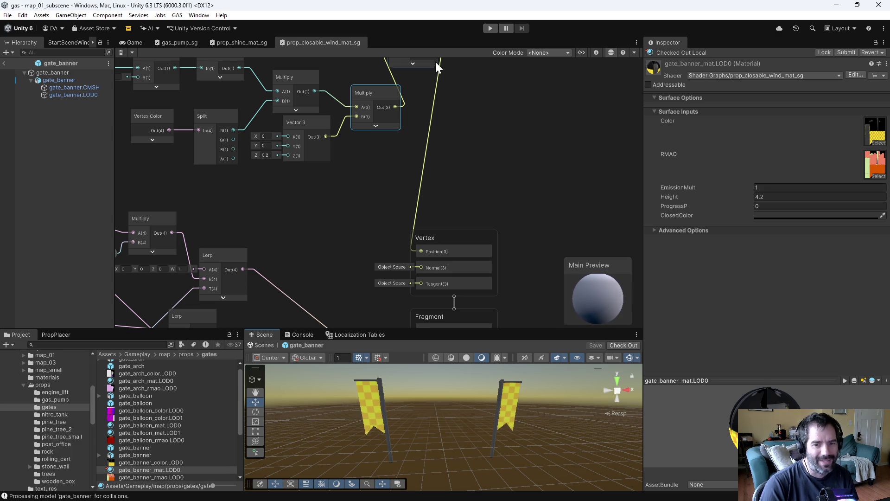
{"action": "left_click_drag", "start_coordinate": [352, 208], "coordinate": [478, 302]}
Rearrange the wind nodes, shifting them left and repositioning the Position and Vector 3 nodes
{"action": "mouse_move", "coordinate": [188, 89]}
{"action": "left_mouse_down"}
{"action": "mouse_move", "coordinate": [522, 248]}
{"action": "mouse_move", "coordinate": [495, 252]}
{"action": "left_mouse_up"}
{"action": "mouse_move", "coordinate": [499, 203]}
{"action": "left_mouse_down"}
{"action": "mouse_move", "coordinate": [453, 172]}
{"action": "mouse_move", "coordinate": [457, 162]}
{"action": "left_mouse_up"}
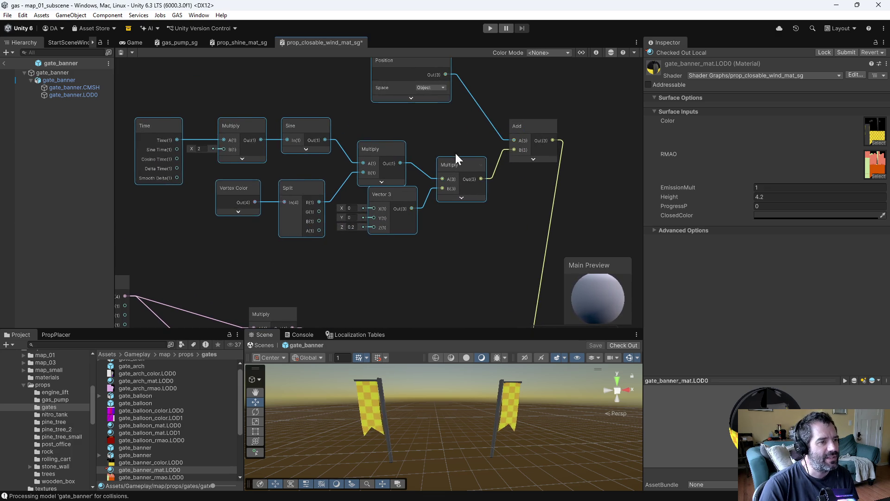
{"action": "left_click", "coordinate": [410, 102]}
{"action": "mouse_move", "coordinate": [411, 103]}
{"action": "left_mouse_down"}
{"action": "mouse_move", "coordinate": [434, 111]}
{"action": "mouse_move", "coordinate": [435, 128]}
{"action": "left_mouse_up"}
{"action": "mouse_move", "coordinate": [493, 211]}
{"action": "left_mouse_down"}
{"action": "mouse_move", "coordinate": [452, 234]}
{"action": "mouse_move", "coordinate": [452, 220]}
{"action": "mouse_move", "coordinate": [434, 224]}
{"action": "mouse_move", "coordinate": [446, 206]}
{"action": "mouse_move", "coordinate": [583, 224]}
{"action": "left_mouse_up"}
{"action": "left_click_drag", "start_coordinate": [462, 202], "coordinate": [464, 206]}
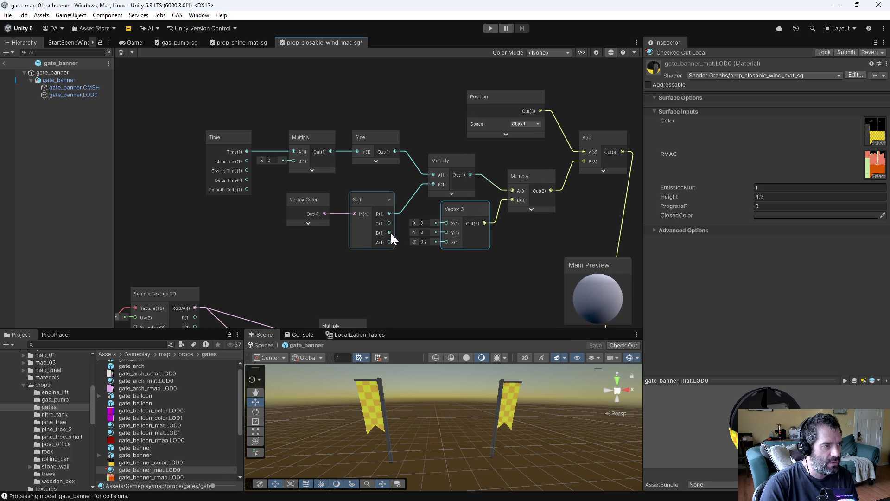
Add Split's B channel to the doubled time in a new Add node feeding the Sine input
{"action": "mouse_move", "coordinate": [390, 233]}
{"action": "left_mouse_down"}
{"action": "mouse_move", "coordinate": [394, 288]}
{"action": "mouse_move", "coordinate": [282, 230]}
{"action": "left_mouse_up"}
{"action": "type", "text": "add"}
{"action": "left_click", "coordinate": [329, 285]}
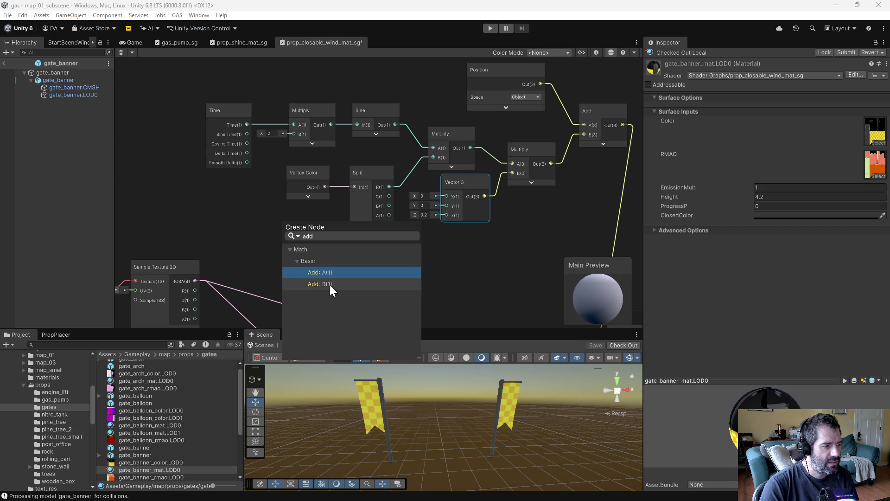
{"action": "left_click", "coordinate": [316, 254]}
{"action": "mouse_move", "coordinate": [316, 251]}
{"action": "left_mouse_down"}
{"action": "mouse_move", "coordinate": [326, 172]}
{"action": "mouse_move", "coordinate": [354, 90]}
{"action": "mouse_move", "coordinate": [349, 158]}
{"action": "left_mouse_up"}
{"action": "mouse_move", "coordinate": [210, 155]}
{"action": "left_mouse_down"}
{"action": "mouse_move", "coordinate": [291, 207]}
{"action": "mouse_move", "coordinate": [257, 182]}
{"action": "mouse_move", "coordinate": [351, 128]}
{"action": "mouse_move", "coordinate": [353, 190]}
{"action": "left_mouse_up"}
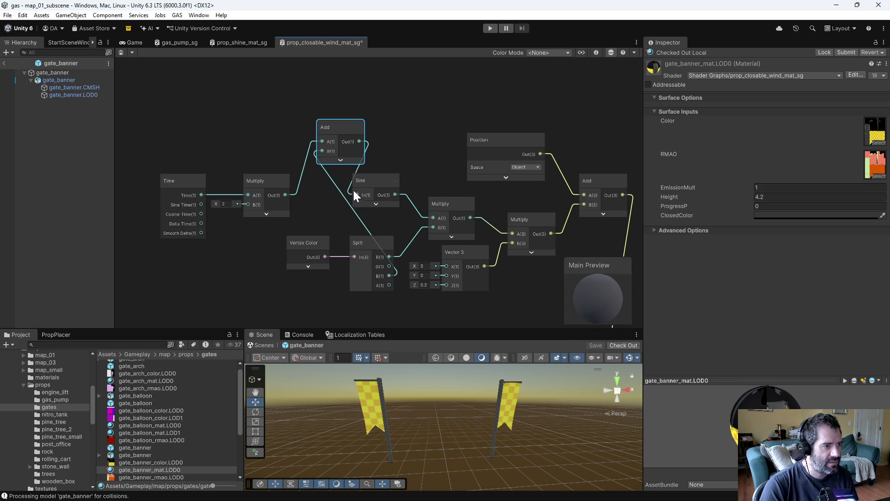
{"action": "left_click_drag", "start_coordinate": [333, 129], "coordinate": [323, 129]}
Save the wind graph, orbit the Scene view around both swaying banners, then switch to Blender
{"action": "key", "text": "ctrl+s"}
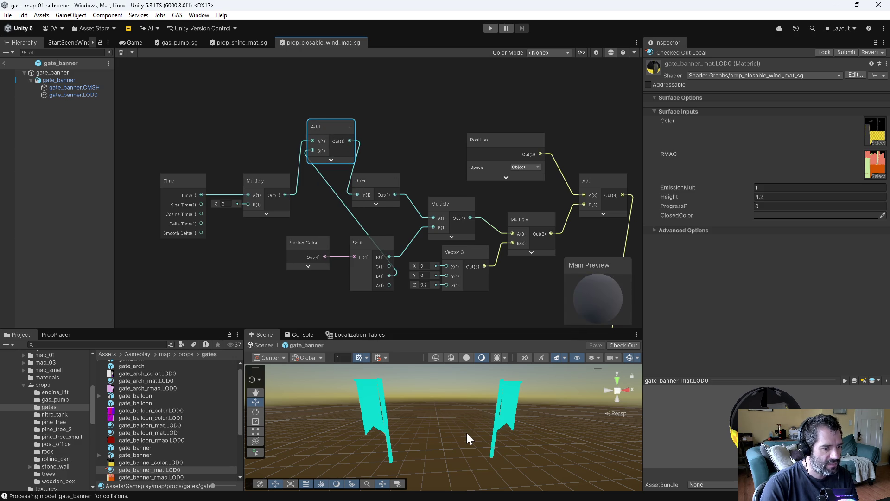
{"action": "mouse_move", "coordinate": [425, 428]}
{"action": "left_mouse_down"}
{"action": "mouse_move", "coordinate": [596, 424]}
{"action": "mouse_move", "coordinate": [634, 401]}
{"action": "left_mouse_up"}
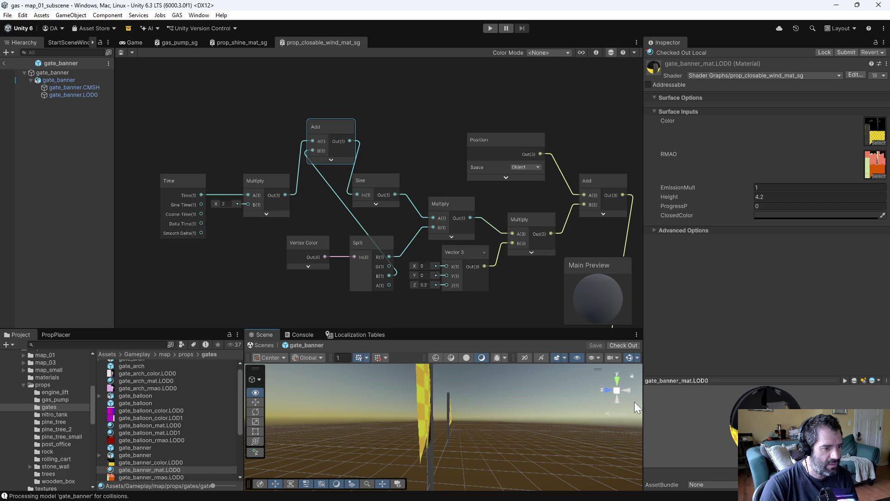
{"action": "left_click_drag", "start_coordinate": [635, 402], "coordinate": [408, 427]}
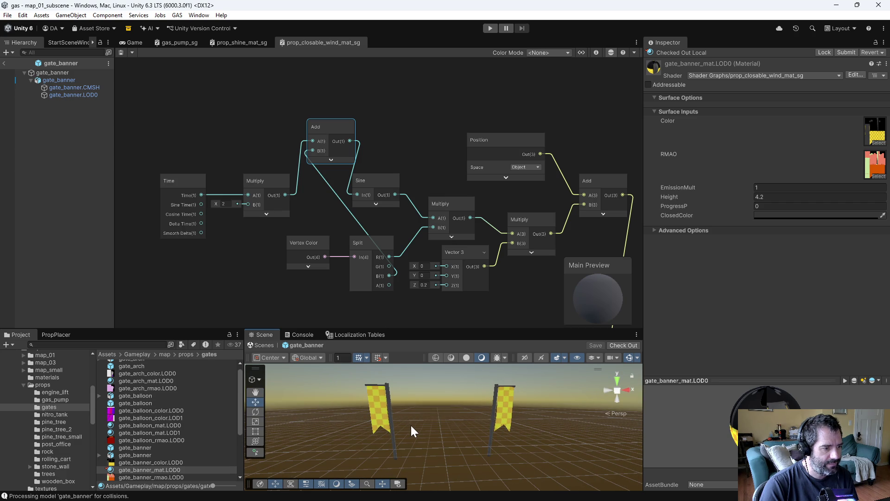
{"action": "left_click", "coordinate": [435, 426]}
{"action": "left_click", "coordinate": [461, 316]}
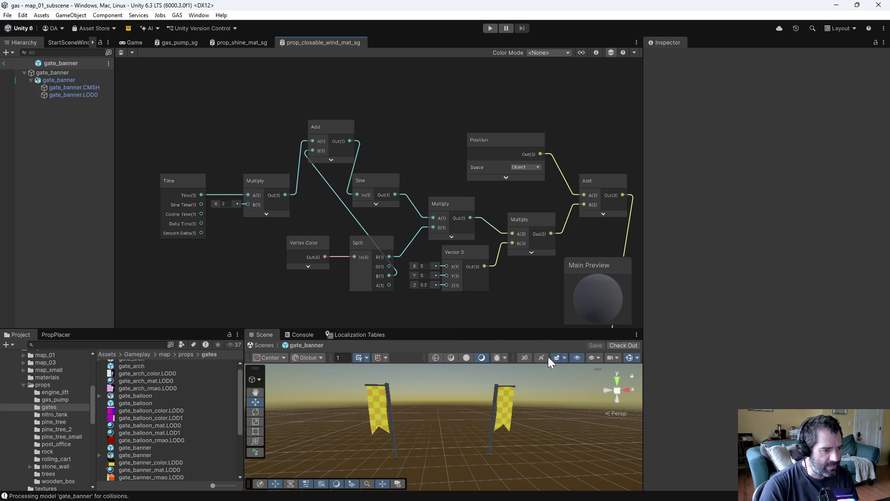
{"action": "mouse_move", "coordinate": [452, 414]}
{"action": "left_mouse_down"}
{"action": "mouse_move", "coordinate": [469, 416]}
{"action": "mouse_move", "coordinate": [257, 419]}
{"action": "left_mouse_up"}
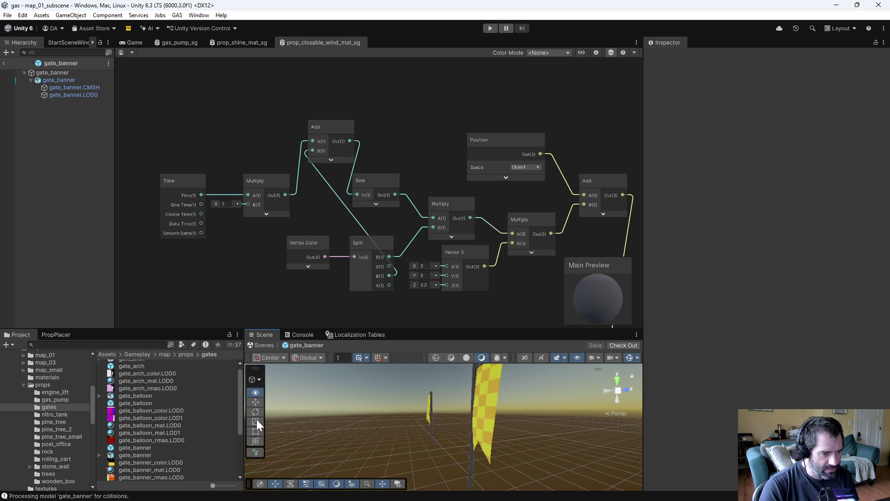
{"action": "key", "text": "f"}
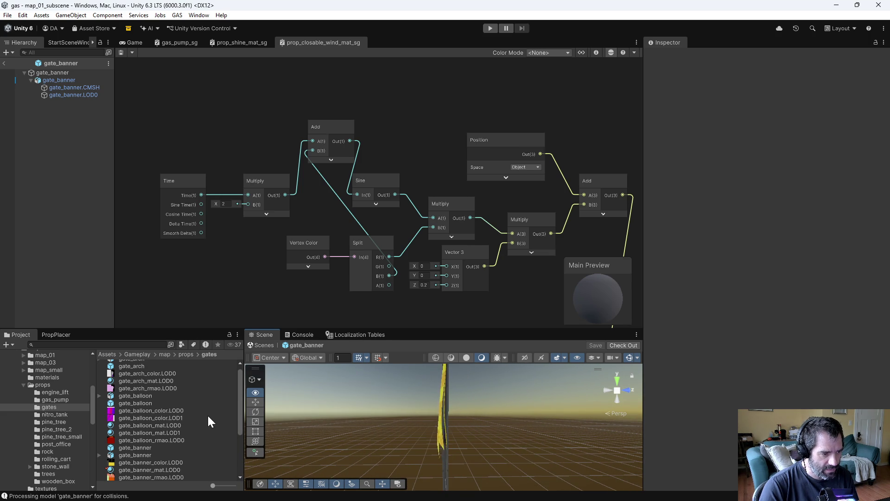
{"action": "left_click_drag", "start_coordinate": [334, 424], "coordinate": [300, 427]}
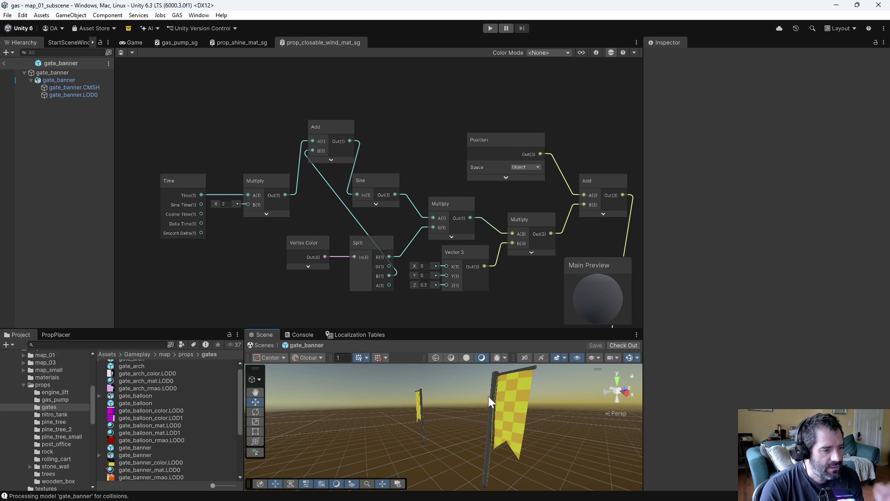
{"action": "key", "text": "alt+Tab"}
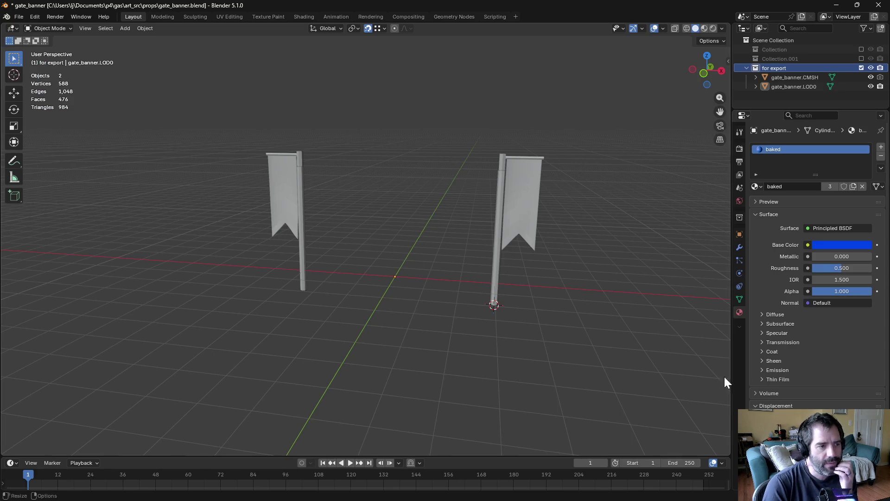
Put gate_banner.blend in Vertex Paint mode and orbit to inspect the banners' painted colours
{"action": "left_click", "coordinate": [65, 28]}
{"action": "left_click", "coordinate": [44, 70]}
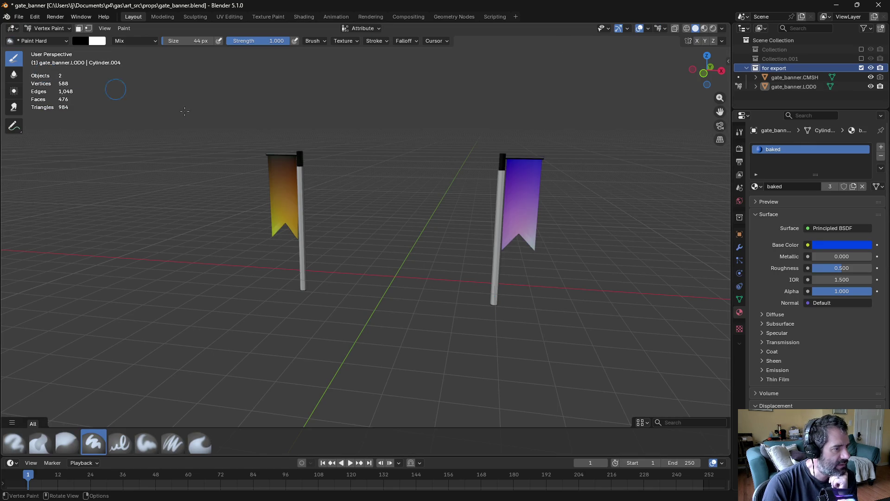
{"action": "left_click_drag", "start_coordinate": [360, 202], "coordinate": [282, 198]}
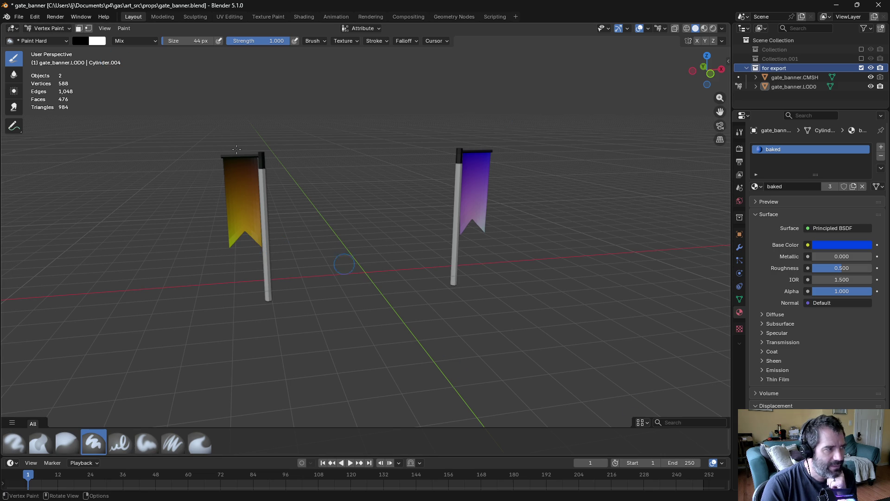
Save gate_banner.blend back in Object Mode and return to Unity
{"action": "key", "text": "ctrl+s"}
{"action": "key", "text": "ctrl+Tab"}
{"action": "left_click", "coordinate": [453, 273]}
{"action": "key", "text": "ctrl+s"}
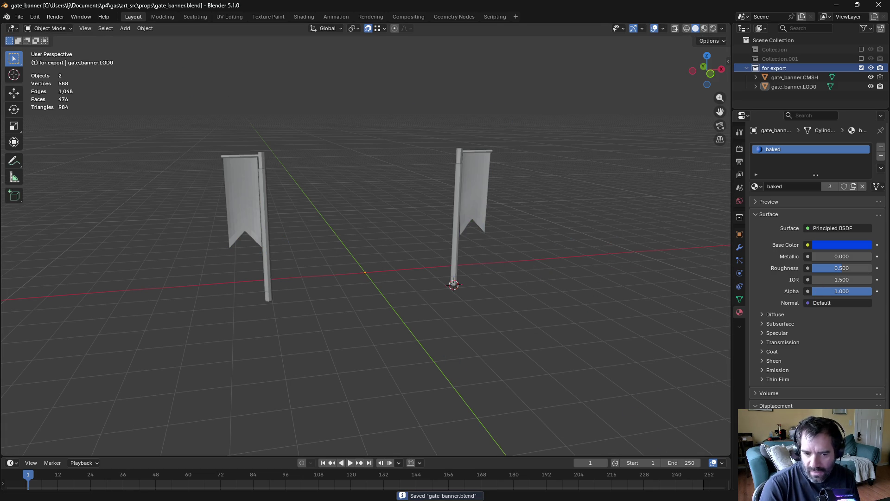
{"action": "key", "text": "alt+Tab"}
Set the Vector 3 wind offset's Z value to 0.3
{"action": "mouse_move", "coordinate": [557, 275]}
{"action": "left_mouse_down"}
{"action": "mouse_move", "coordinate": [370, 185]}
{"action": "mouse_move", "coordinate": [469, 260]}
{"action": "left_mouse_up"}
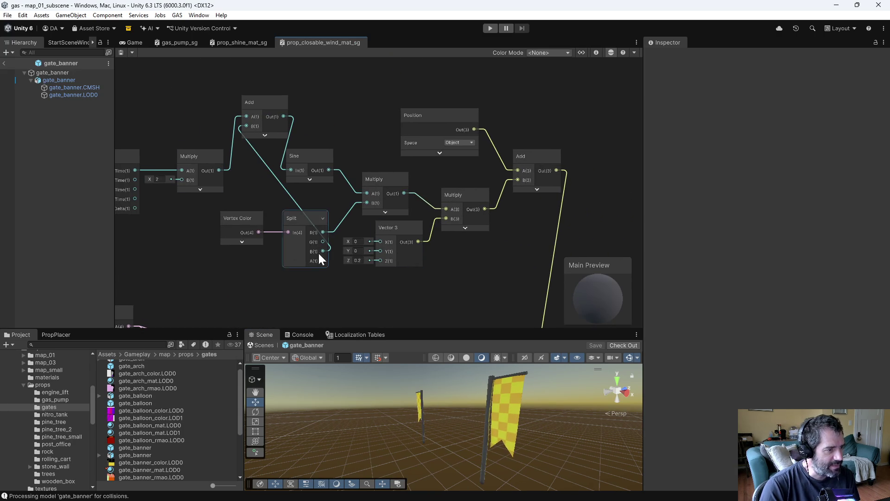
{"action": "scroll", "coordinate": [340, 269], "scroll_direction": "up", "scroll_amount": 3}
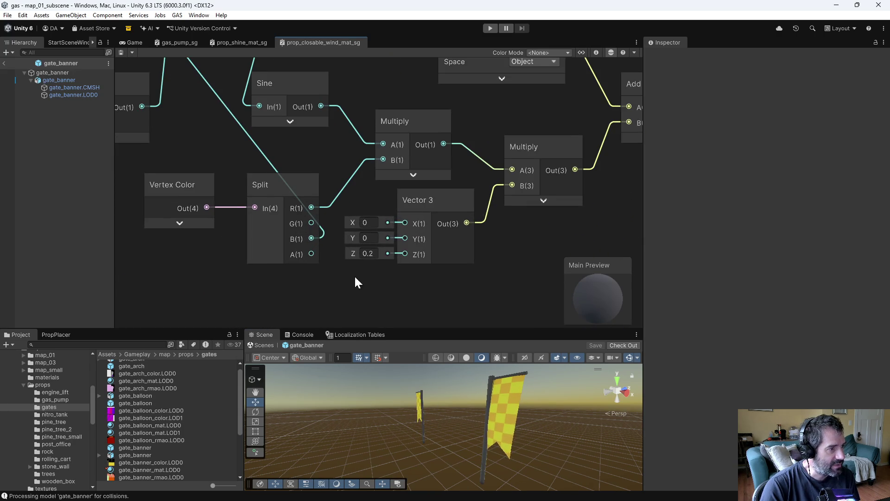
{"action": "left_click_drag", "start_coordinate": [351, 281], "coordinate": [393, 268]}
{"action": "left_click", "coordinate": [406, 246]}
{"action": "type", "text": "0.3"}
{"action": "key", "text": "Return"}
{"action": "left_click", "coordinate": [493, 266]}
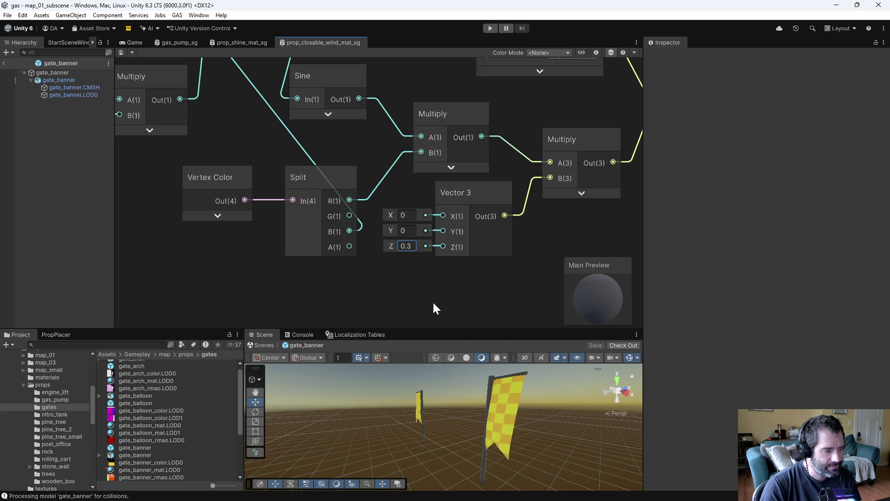
{"action": "mouse_move", "coordinate": [497, 320]}
{"action": "left_mouse_down"}
{"action": "mouse_move", "coordinate": [460, 307]}
{"action": "mouse_move", "coordinate": [489, 314]}
{"action": "left_mouse_up"}
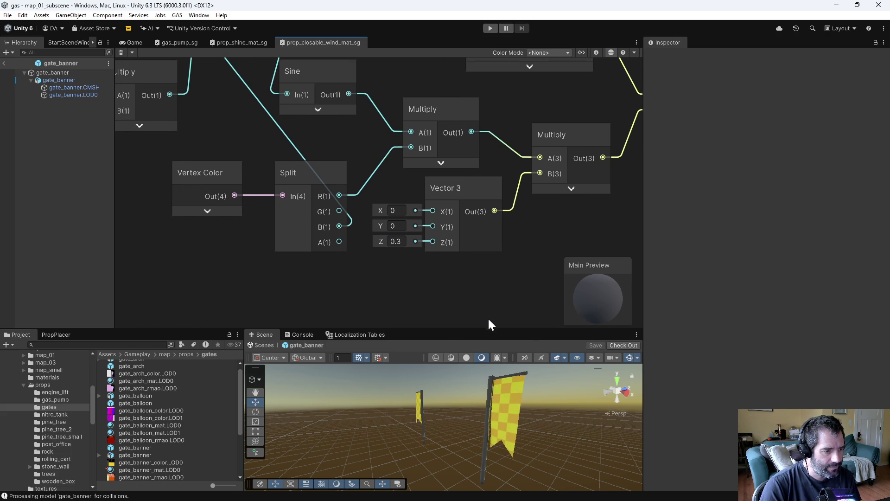
Orbit the Scene view to watch the re-imported yellow-checkered banners sway, including edge-on
{"action": "left_click_drag", "start_coordinate": [433, 424], "coordinate": [457, 433], "text": "alt"}
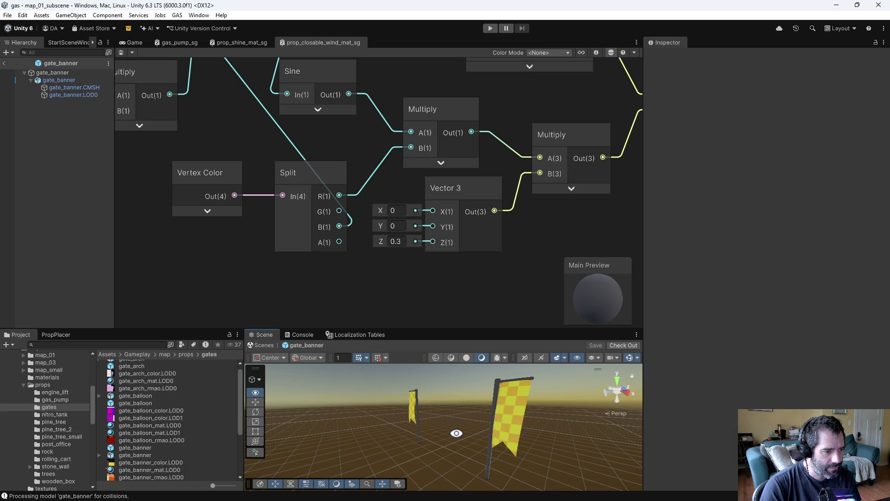
{"action": "left_click_drag", "start_coordinate": [457, 433], "coordinate": [403, 427], "text": "alt"}
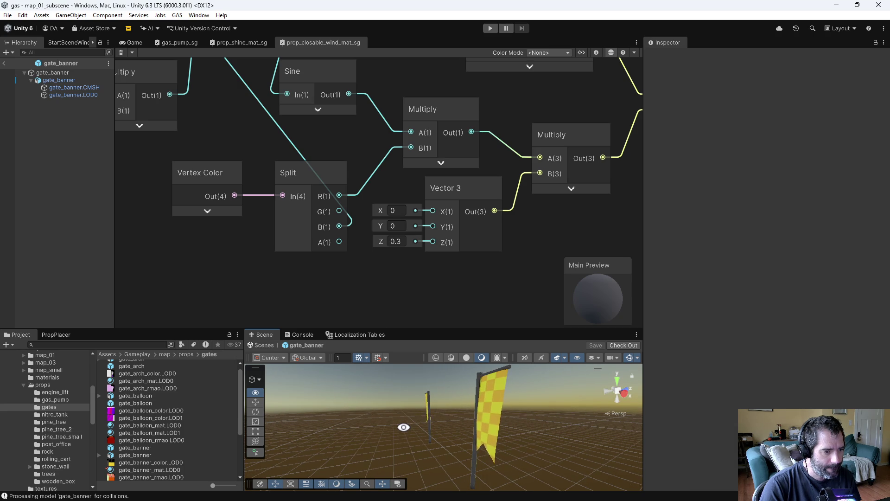
{"action": "left_click_drag", "start_coordinate": [404, 427], "coordinate": [342, 404], "text": "alt"}
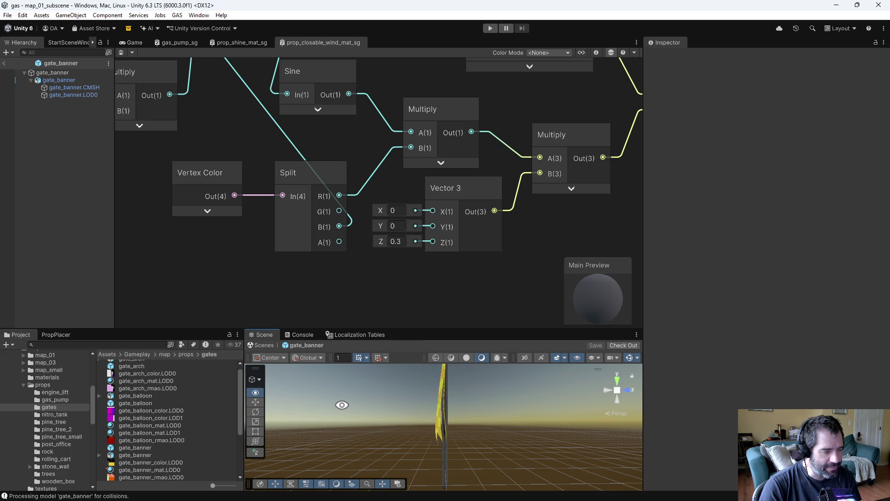
{"action": "mouse_move", "coordinate": [342, 405]}
{"action": "left_mouse_down", "text": "alt"}
{"action": "mouse_move", "coordinate": [354, 407]}
{"action": "mouse_move", "coordinate": [354, 433]}
{"action": "mouse_move", "coordinate": [330, 423]}
{"action": "mouse_move", "coordinate": [835, 464]}
{"action": "left_mouse_up", "text": "alt"}
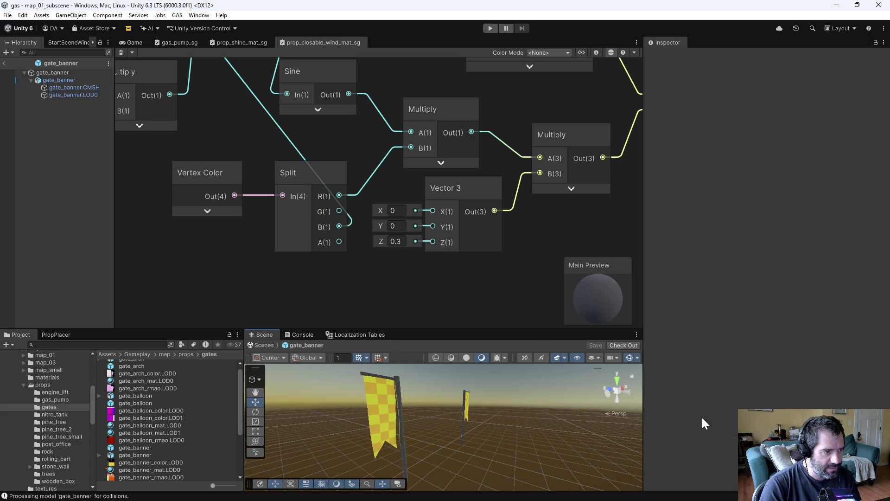
Add Split's R and G channels in a new Add node driving the wind Multiply's B, and save
{"action": "scroll", "coordinate": [369, 253], "scroll_direction": "down", "scroll_amount": 2}
{"action": "scroll", "coordinate": [371, 287], "scroll_direction": "down", "scroll_amount": 2}
{"action": "left_click", "coordinate": [263, 214]}
{"action": "left_click", "coordinate": [308, 225], "text": "shift"}
{"action": "mouse_move", "coordinate": [312, 210]}
{"action": "left_mouse_down"}
{"action": "mouse_move", "coordinate": [265, 215]}
{"action": "mouse_move", "coordinate": [251, 205]}
{"action": "mouse_move", "coordinate": [296, 218]}
{"action": "mouse_move", "coordinate": [313, 208]}
{"action": "left_mouse_up"}
{"action": "type", "text": "add"}
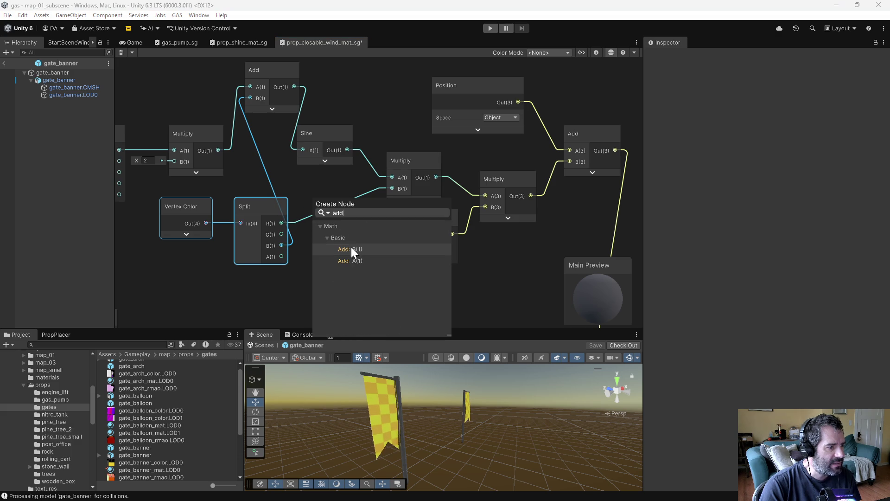
{"action": "left_click", "coordinate": [346, 260]}
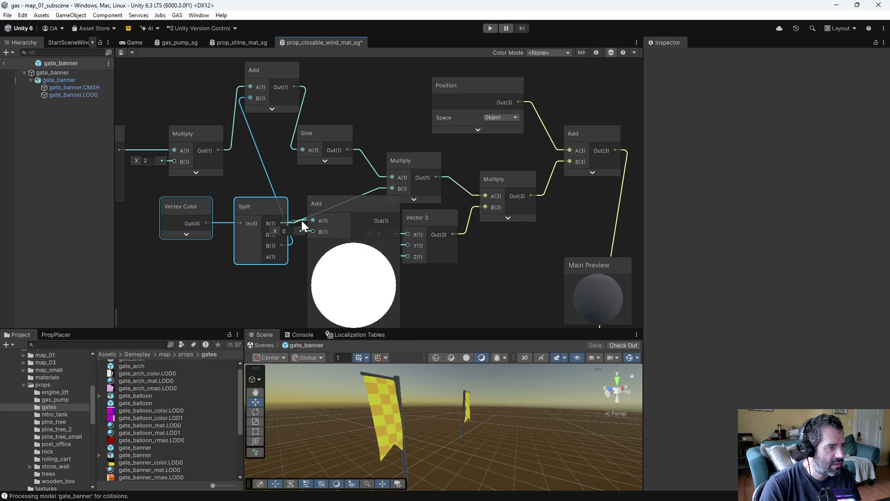
{"action": "left_click", "coordinate": [282, 266]}
{"action": "mouse_move", "coordinate": [268, 207]}
{"action": "left_mouse_down"}
{"action": "mouse_move", "coordinate": [250, 208]}
{"action": "mouse_move", "coordinate": [319, 231]}
{"action": "mouse_move", "coordinate": [392, 188]}
{"action": "left_mouse_up"}
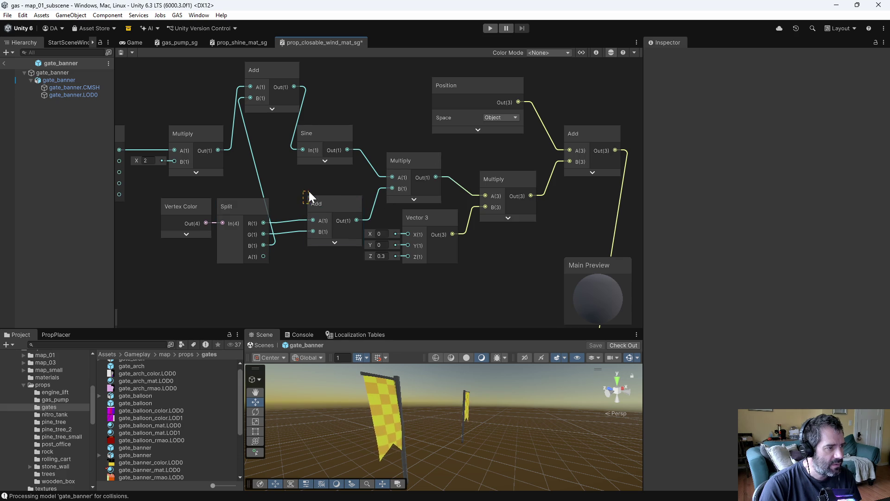
{"action": "left_click_drag", "start_coordinate": [322, 204], "coordinate": [316, 196]}
{"action": "key", "text": "ctrl+s"}
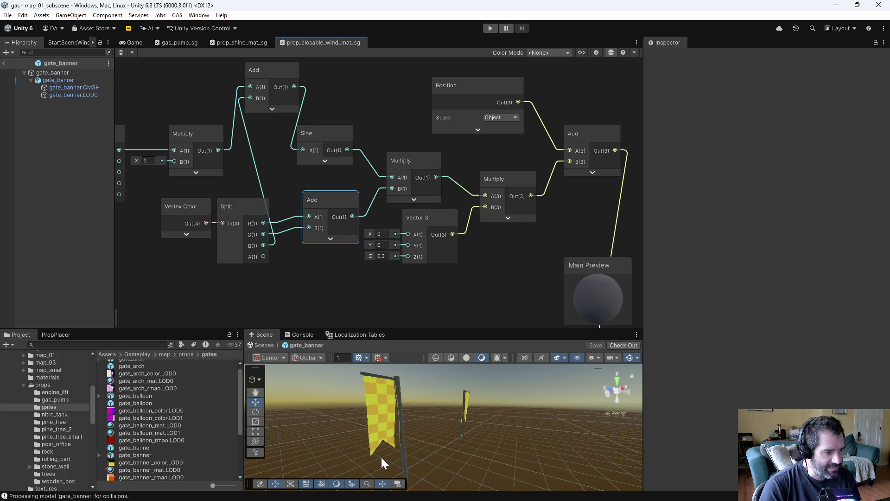
Check the banners in the scene, then delete the extra Add node so red alone drives the wind
{"action": "mouse_move", "coordinate": [510, 450]}
{"action": "left_mouse_down"}
{"action": "mouse_move", "coordinate": [433, 454]}
{"action": "mouse_move", "coordinate": [600, 411]}
{"action": "mouse_move", "coordinate": [586, 428]}
{"action": "mouse_move", "coordinate": [607, 415]}
{"action": "mouse_move", "coordinate": [433, 422]}
{"action": "left_mouse_up"}
{"action": "left_click_drag", "start_coordinate": [256, 210], "coordinate": [383, 190]}
{"action": "left_click", "coordinate": [337, 206]}
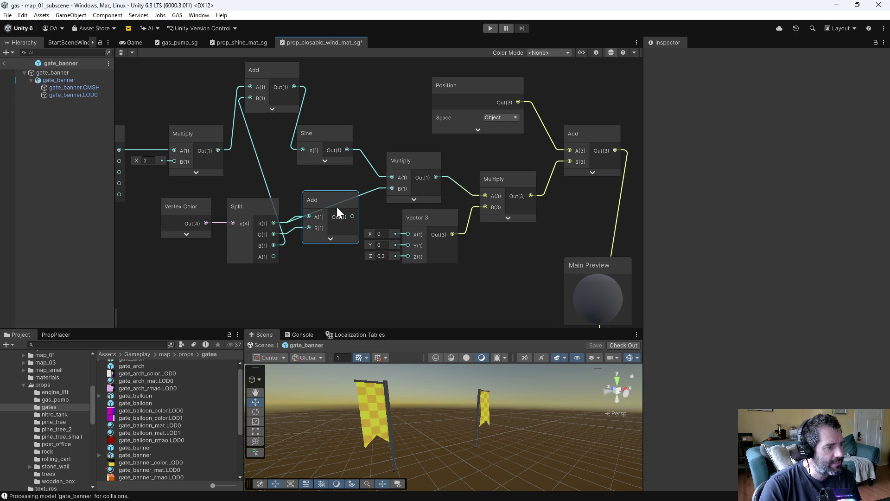
{"action": "key", "text": "Delete"}
{"action": "left_click_drag", "start_coordinate": [260, 207], "coordinate": [286, 206]}
{"action": "left_click_drag", "start_coordinate": [235, 264], "coordinate": [378, 299]}
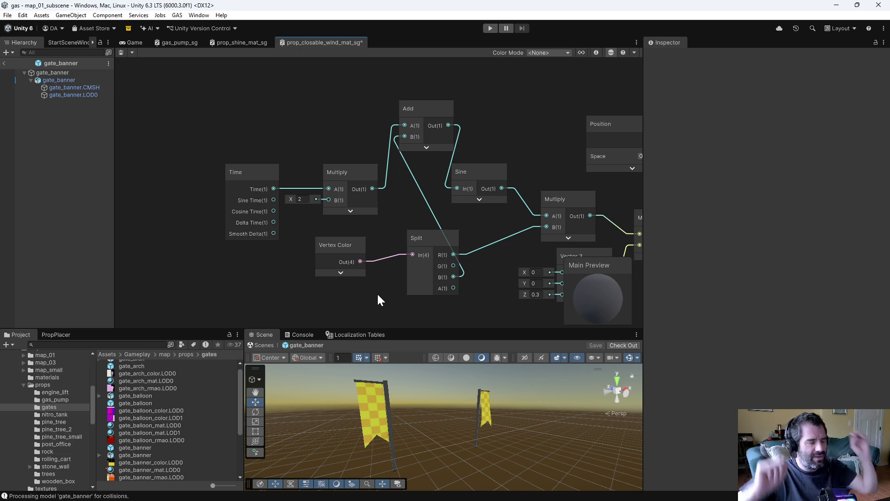
{"action": "left_click_drag", "start_coordinate": [255, 141], "coordinate": [356, 212]}
Make room beside the time chain and add a new Add node with its preview collapsed
{"action": "left_click_drag", "start_coordinate": [363, 179], "coordinate": [293, 151]}
{"action": "mouse_move", "coordinate": [332, 225]}
{"action": "left_mouse_down"}
{"action": "mouse_move", "coordinate": [437, 257]}
{"action": "mouse_move", "coordinate": [327, 254]}
{"action": "mouse_move", "coordinate": [280, 268]}
{"action": "left_mouse_up"}
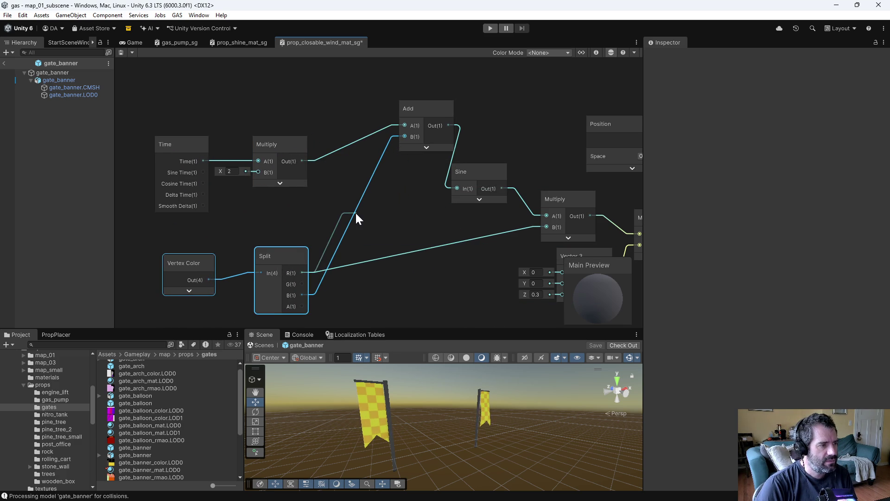
{"action": "key", "text": "space"}
{"action": "type", "text": "ad"}
{"action": "scroll", "coordinate": [371, 232], "scroll_direction": "down", "scroll_amount": 3}
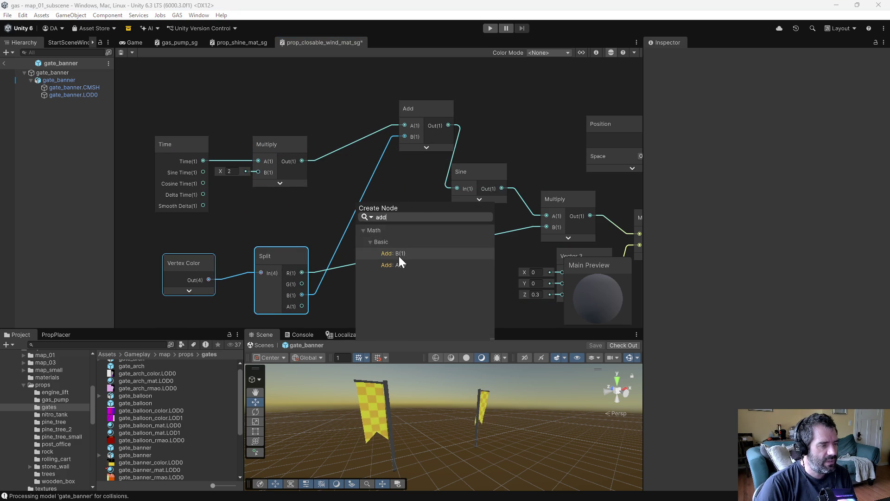
{"action": "left_click", "coordinate": [399, 256]}
{"action": "left_click", "coordinate": [396, 238]}
{"action": "left_click", "coordinate": [391, 197]}
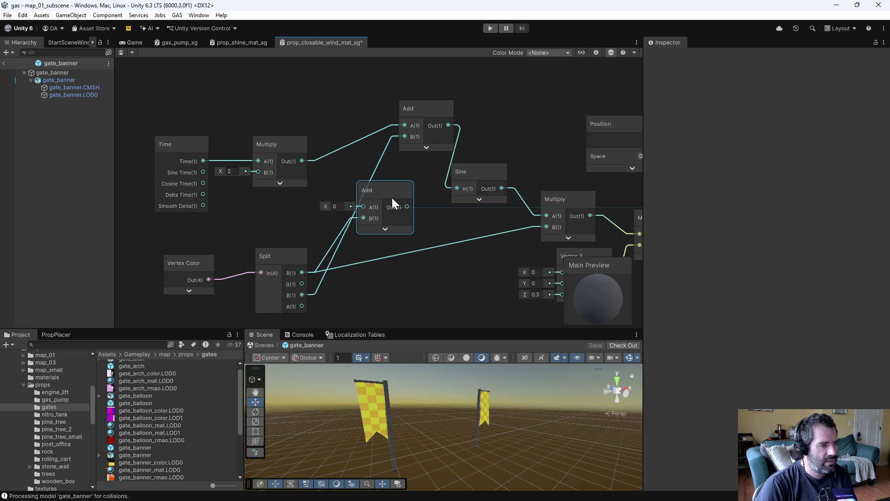
{"action": "left_click_drag", "start_coordinate": [392, 197], "coordinate": [412, 195]}
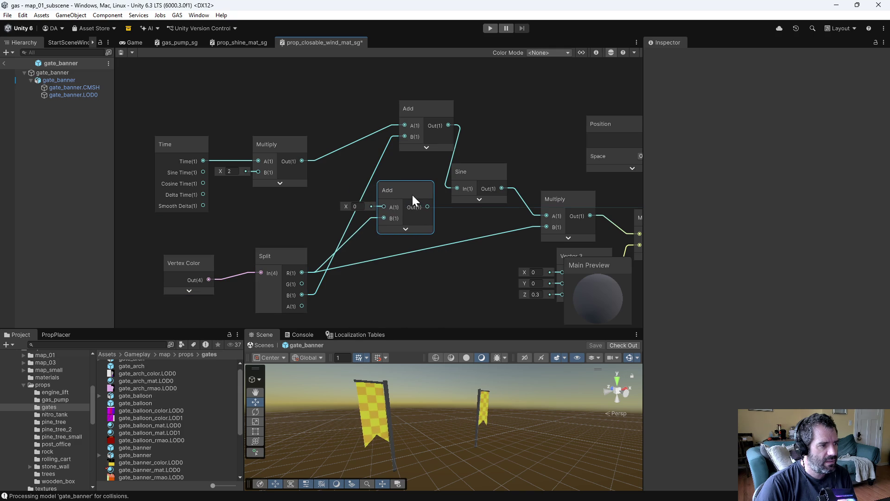
Wire the doubled-time Multiply into the new Add's A input, save, and orbit to check the banners
{"action": "mouse_move", "coordinate": [303, 160]}
{"action": "left_mouse_down"}
{"action": "mouse_move", "coordinate": [385, 206]}
{"action": "mouse_move", "coordinate": [406, 129]}
{"action": "left_mouse_up"}
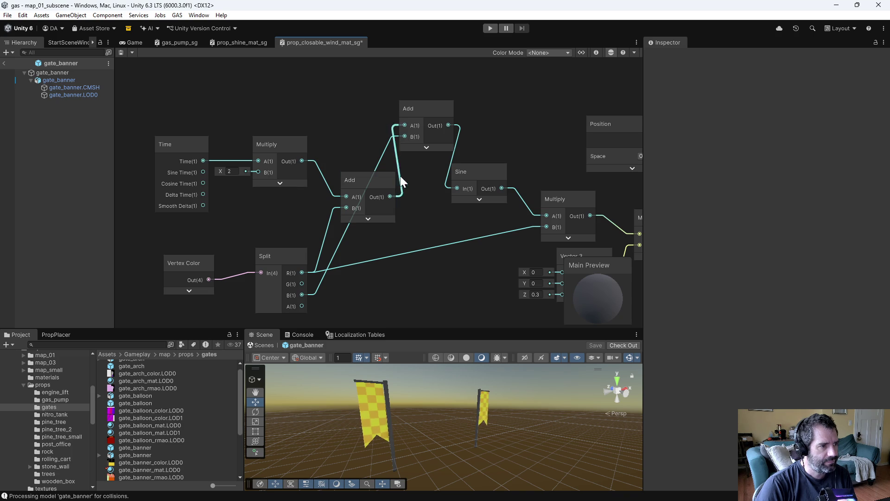
{"action": "key", "text": "ctrl+s"}
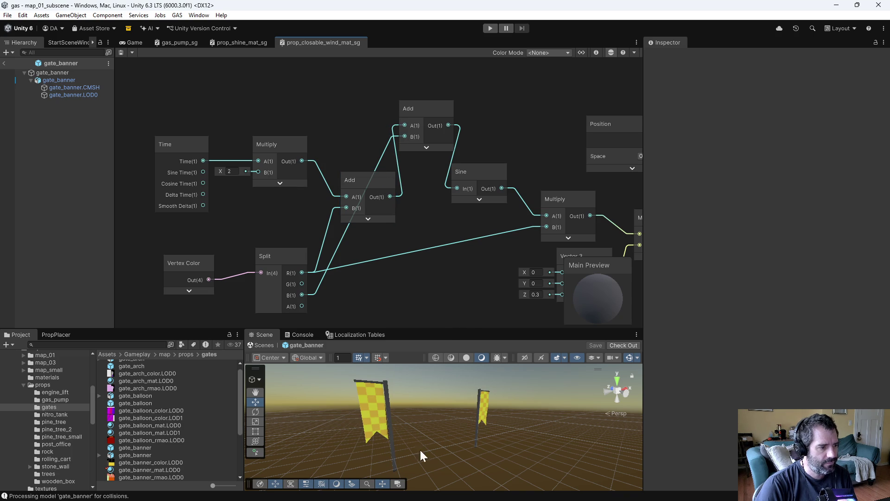
{"action": "left_click_drag", "start_coordinate": [403, 393], "coordinate": [563, 426]}
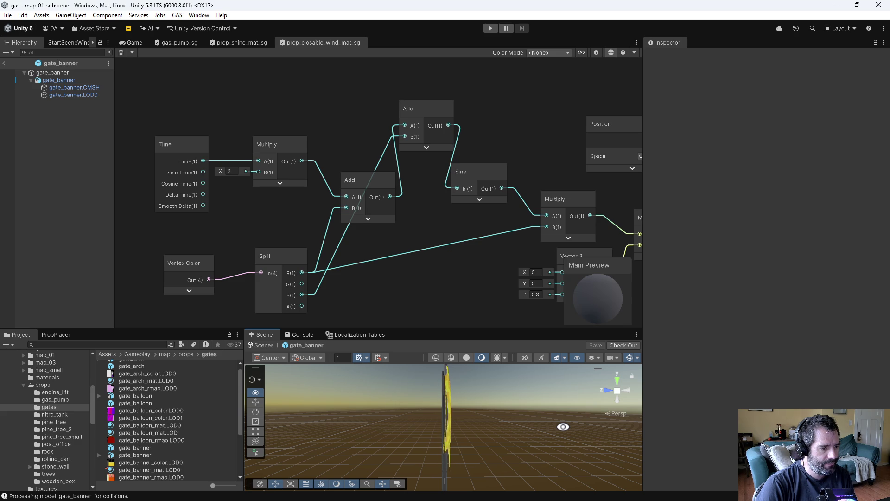
{"action": "left_click_drag", "start_coordinate": [563, 426], "coordinate": [314, 417]}
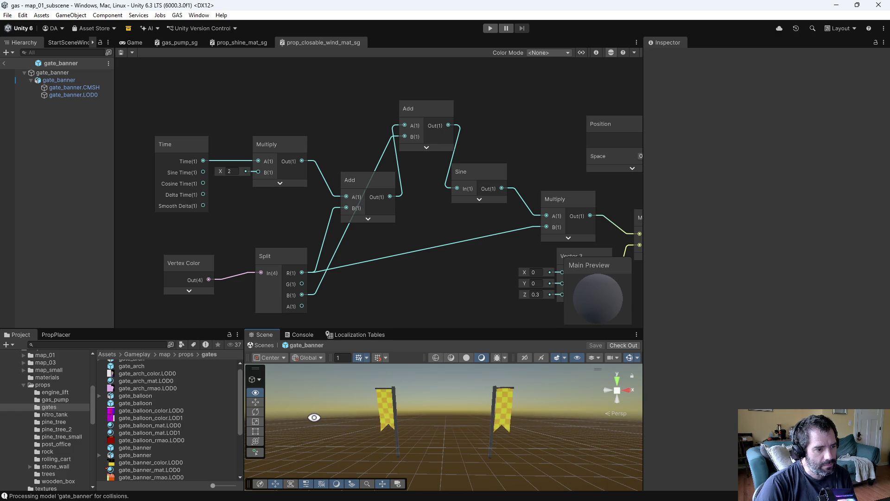
Rearrange the Time, Vertex Color and Split nodes to make room in the wind graph
{"action": "left_click_drag", "start_coordinate": [314, 417], "coordinate": [399, 424]}
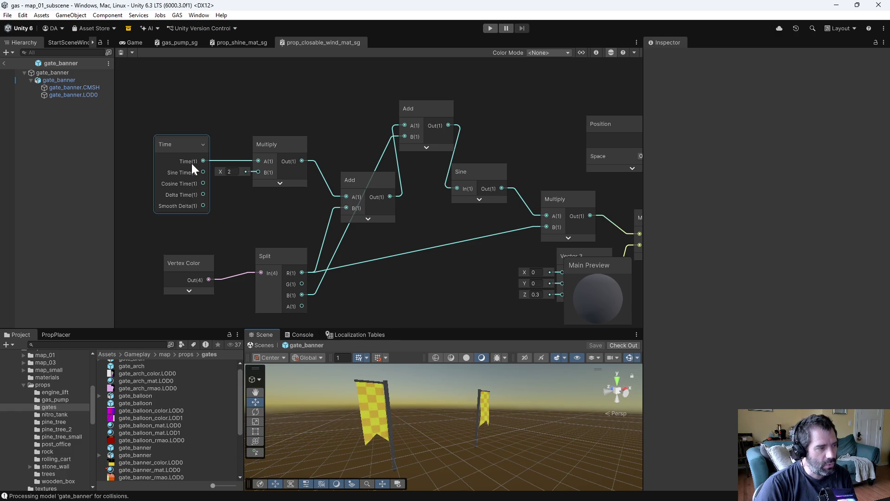
{"action": "left_click_drag", "start_coordinate": [261, 233], "coordinate": [310, 248]}
{"action": "left_click_drag", "start_coordinate": [276, 166], "coordinate": [231, 154]}
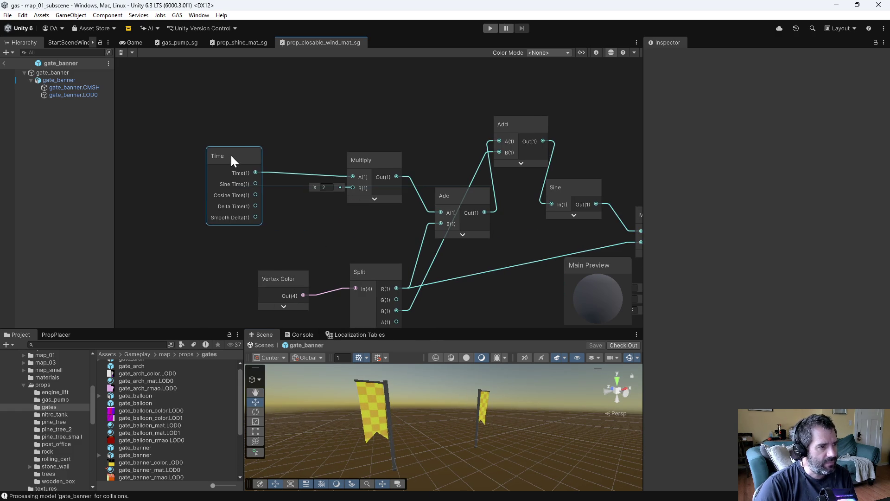
{"action": "left_click_drag", "start_coordinate": [297, 258], "coordinate": [371, 287]}
{"action": "mouse_move", "coordinate": [371, 287]}
{"action": "left_mouse_down"}
{"action": "mouse_move", "coordinate": [319, 275]}
{"action": "mouse_move", "coordinate": [349, 246]}
{"action": "mouse_move", "coordinate": [331, 183]}
{"action": "left_mouse_up"}
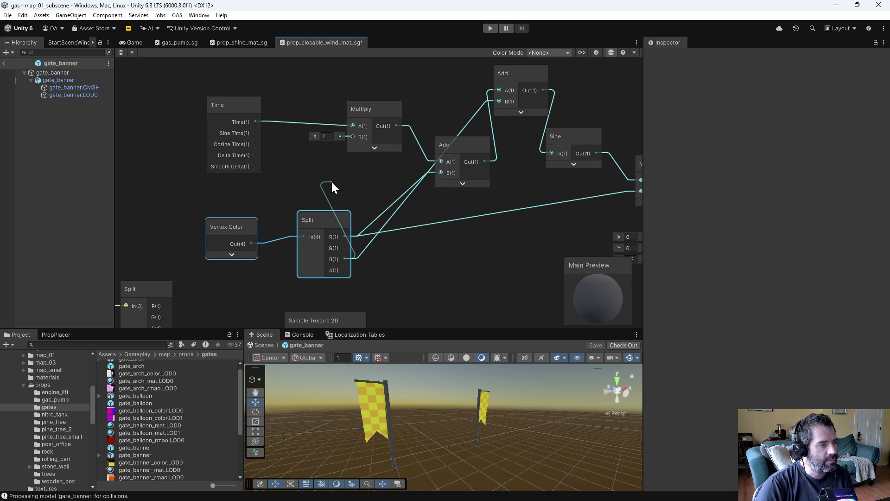
Create a Multiply node (A=0.1) wired from the Split output and tidy the nodes around it
{"action": "left_click_drag", "start_coordinate": [332, 182], "coordinate": [332, 183]}
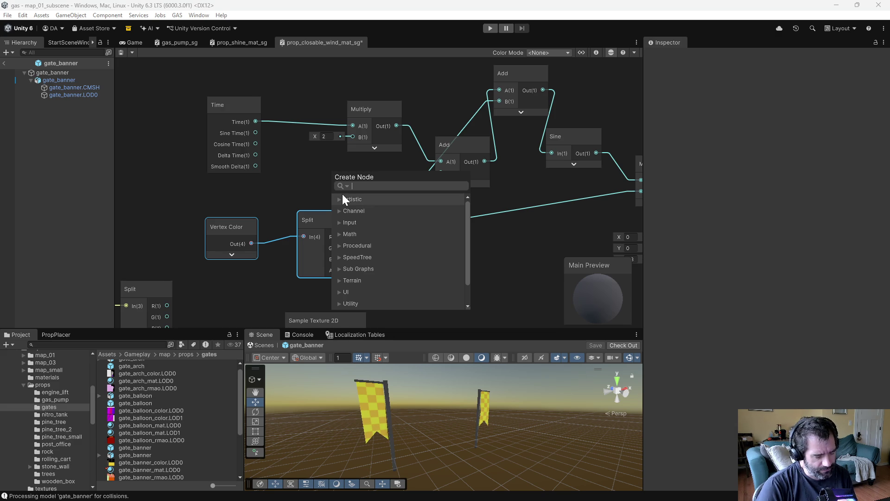
{"action": "type", "text": "mult"}
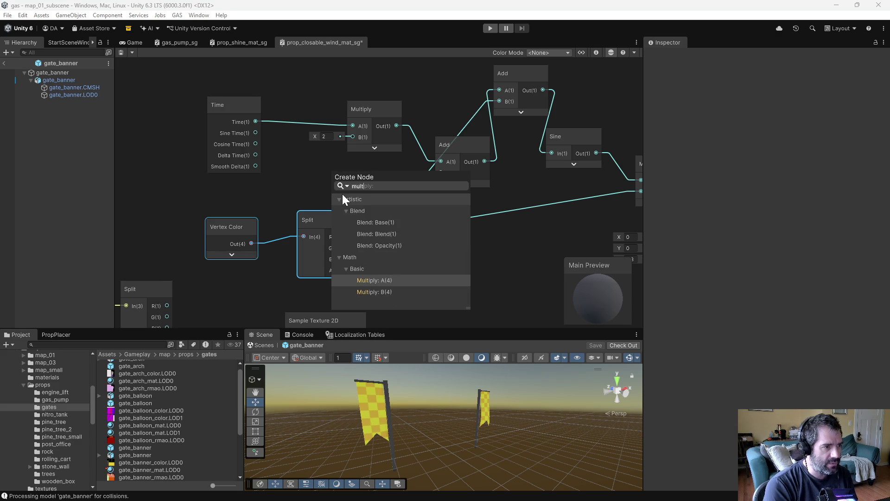
{"action": "key", "text": "Down"}
{"action": "key", "text": "Return"}
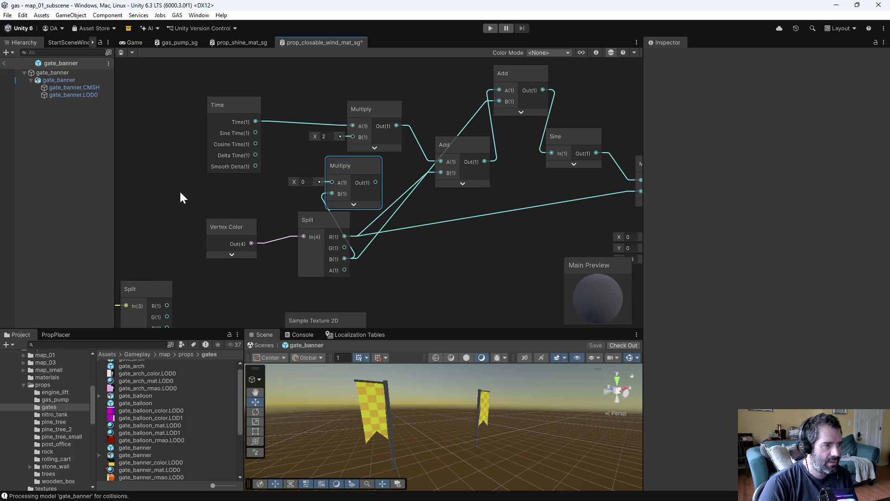
{"action": "scroll", "coordinate": [185, 200], "scroll_direction": "down", "scroll_amount": 2}
{"action": "mouse_move", "coordinate": [206, 204]}
{"action": "left_mouse_down"}
{"action": "mouse_move", "coordinate": [296, 235]}
{"action": "mouse_move", "coordinate": [195, 235]}
{"action": "left_mouse_up"}
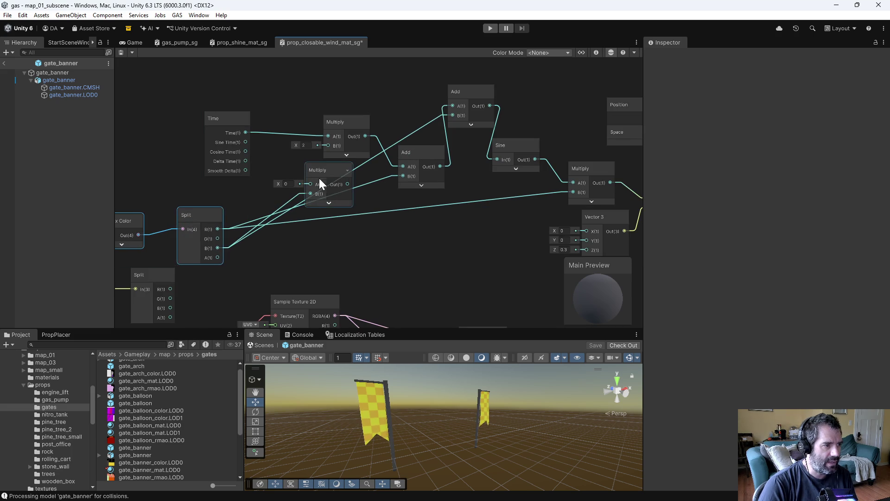
{"action": "left_click_drag", "start_coordinate": [321, 179], "coordinate": [285, 183]}
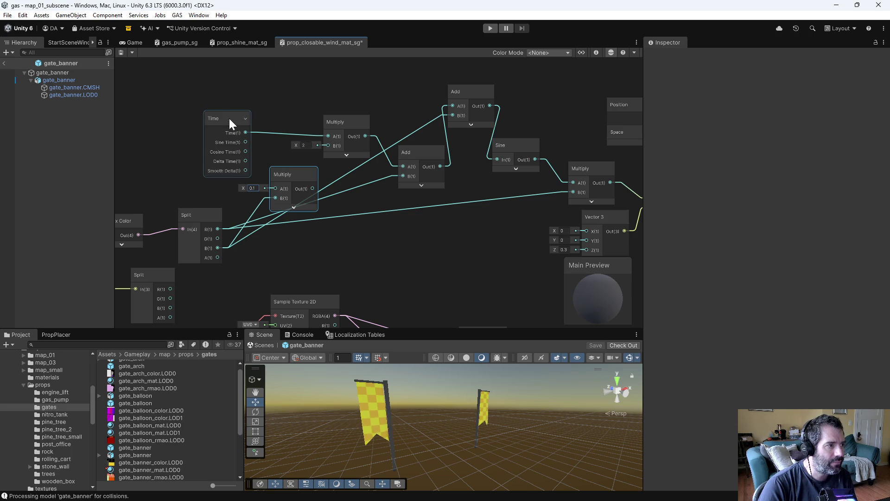
{"action": "left_click_drag", "start_coordinate": [232, 121], "coordinate": [189, 109]}
{"action": "mouse_move", "coordinate": [294, 173]}
{"action": "left_mouse_down"}
{"action": "mouse_move", "coordinate": [275, 174]}
{"action": "mouse_move", "coordinate": [313, 177]}
{"action": "left_mouse_up"}
Add an Add node with A=2 after the Multiply and feed it into the time Multiply's B
{"action": "type", "text": "add"}
{"action": "left_click", "coordinate": [363, 229]}
{"action": "left_click", "coordinate": [290, 179]}
{"action": "type", "text": "2"}
{"action": "left_click", "coordinate": [349, 201]}
{"action": "mouse_move", "coordinate": [339, 156]}
{"action": "left_mouse_down"}
{"action": "mouse_move", "coordinate": [330, 146]}
{"action": "mouse_move", "coordinate": [309, 160]}
{"action": "mouse_move", "coordinate": [290, 156]}
{"action": "left_mouse_up"}
Tidy the node layout and hide the Time node's unused outputs
{"action": "left_click", "coordinate": [320, 163], "text": "shift"}
{"action": "left_click", "coordinate": [182, 205]}
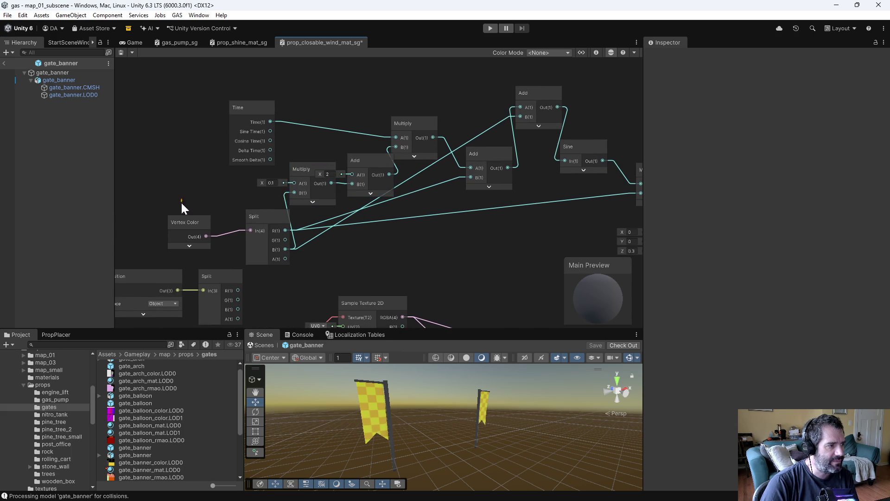
{"action": "left_click_drag", "start_coordinate": [265, 216], "coordinate": [227, 214]}
{"action": "left_click_drag", "start_coordinate": [252, 114], "coordinate": [244, 112]}
{"action": "mouse_move", "coordinate": [341, 152]}
{"action": "left_mouse_down"}
{"action": "mouse_move", "coordinate": [365, 175]}
{"action": "mouse_move", "coordinate": [351, 162]}
{"action": "left_mouse_up"}
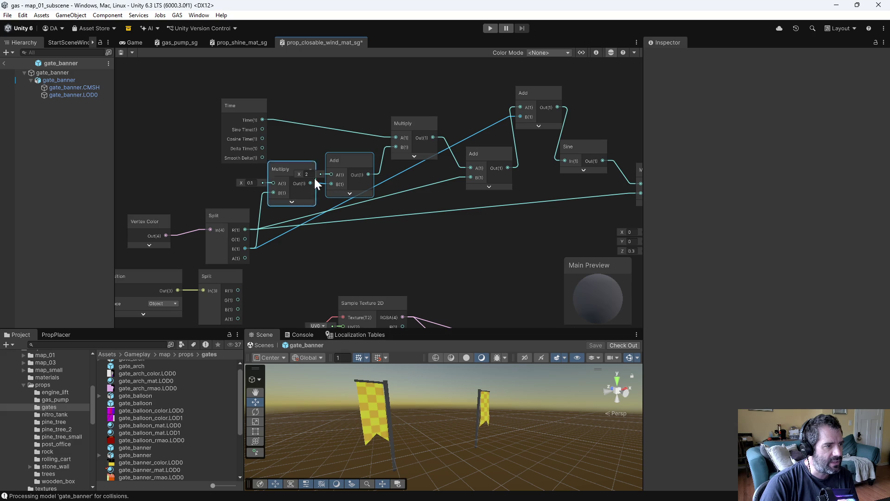
{"action": "left_click_drag", "start_coordinate": [274, 166], "coordinate": [264, 166]}
{"action": "mouse_move", "coordinate": [243, 104]}
{"action": "left_mouse_down"}
{"action": "mouse_move", "coordinate": [226, 103]}
{"action": "mouse_move", "coordinate": [344, 115]}
{"action": "mouse_move", "coordinate": [303, 120]}
{"action": "left_mouse_up"}
{"action": "left_click", "coordinate": [323, 112]}
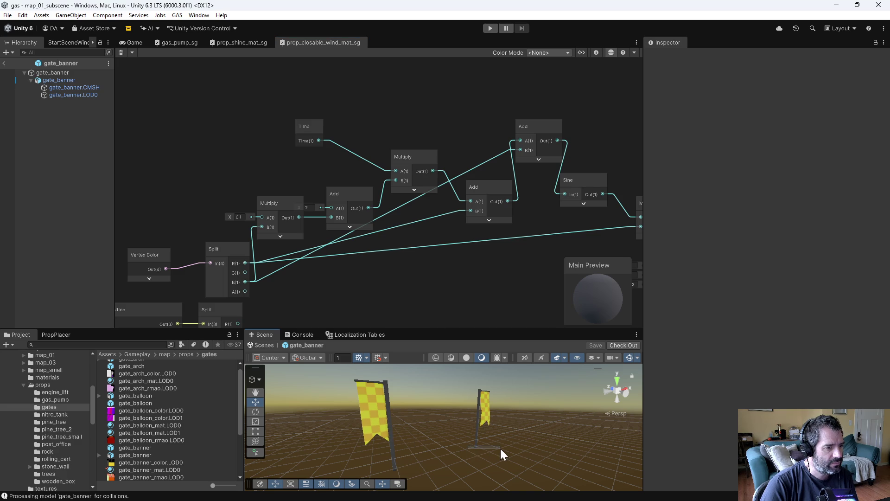
Orbit the scene around the banners and move the Vertex Color and Split nodes up-left
{"action": "mouse_move", "coordinate": [423, 446]}
{"action": "left_mouse_down"}
{"action": "mouse_move", "coordinate": [472, 413]}
{"action": "mouse_move", "coordinate": [485, 438]}
{"action": "mouse_move", "coordinate": [579, 435]}
{"action": "left_mouse_up"}
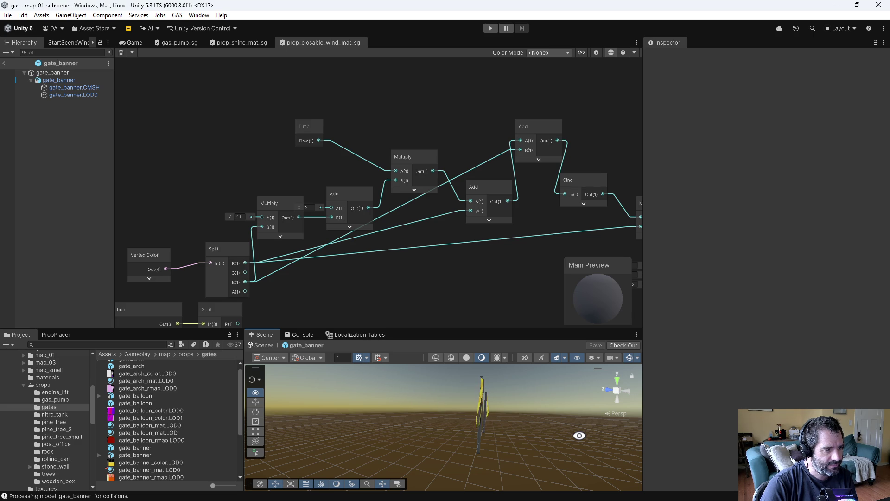
{"action": "left_click_drag", "start_coordinate": [580, 435], "coordinate": [508, 444]}
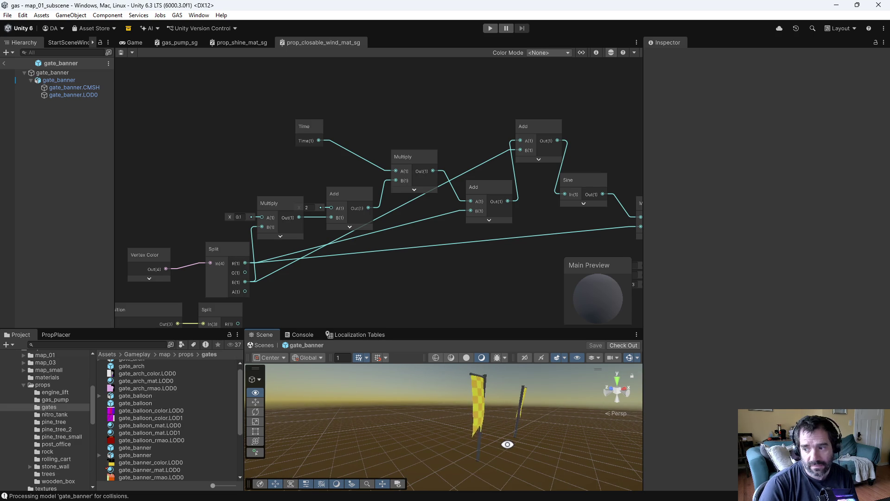
{"action": "scroll", "coordinate": [403, 301], "scroll_direction": "down", "scroll_amount": 2}
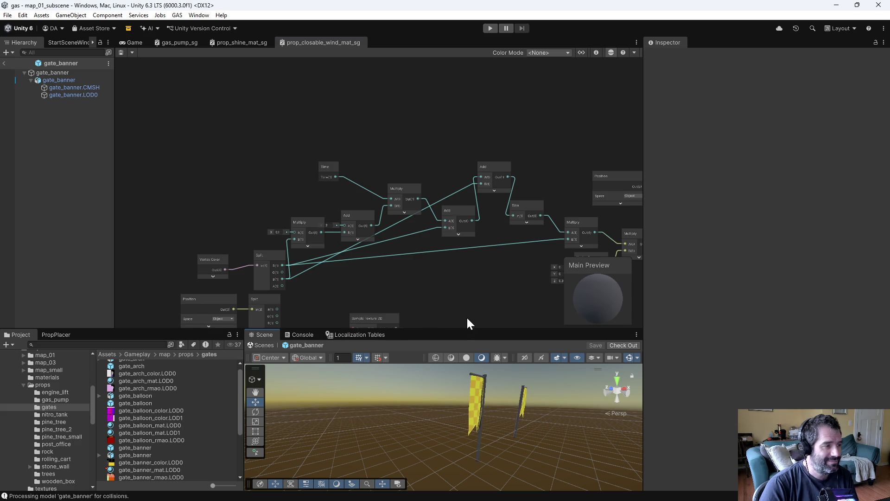
{"action": "left_click_drag", "start_coordinate": [468, 320], "coordinate": [447, 294]}
{"action": "mouse_move", "coordinate": [191, 232]}
{"action": "left_mouse_down"}
{"action": "mouse_move", "coordinate": [244, 237]}
{"action": "mouse_move", "coordinate": [227, 227]}
{"action": "left_mouse_up"}
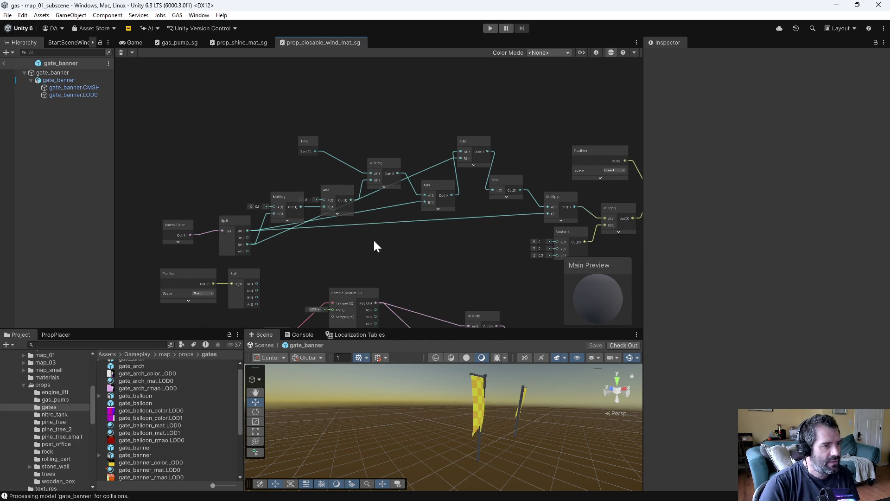
{"action": "scroll", "coordinate": [380, 248], "scroll_direction": "down", "scroll_amount": 3}
{"action": "left_click_drag", "start_coordinate": [579, 234], "coordinate": [581, 236]}
Delete the unused Position node and its Split node, then enter Play mode
{"action": "scroll", "coordinate": [433, 226], "scroll_direction": "up", "scroll_amount": 5}
{"action": "scroll", "coordinate": [165, 279], "scroll_direction": "up", "scroll_amount": 3}
{"action": "left_click_drag", "start_coordinate": [165, 279], "coordinate": [278, 306]}
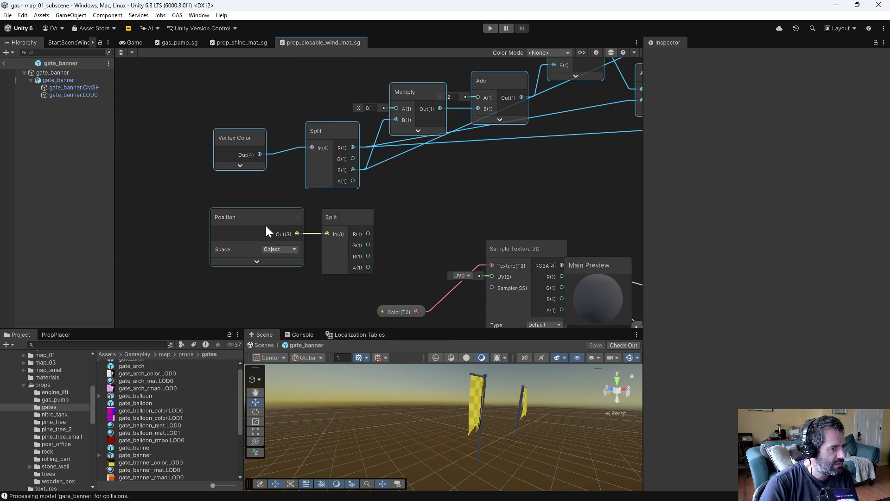
{"action": "scroll", "coordinate": [267, 230], "scroll_direction": "down", "scroll_amount": 2}
{"action": "mouse_move", "coordinate": [296, 305]}
{"action": "left_mouse_down"}
{"action": "mouse_move", "coordinate": [321, 197]}
{"action": "mouse_move", "coordinate": [376, 133]}
{"action": "left_mouse_up"}
{"action": "scroll", "coordinate": [458, 178], "scroll_direction": "up", "scroll_amount": 2}
{"action": "mouse_move", "coordinate": [304, 265]}
{"action": "left_mouse_down"}
{"action": "mouse_move", "coordinate": [355, 251]}
{"action": "mouse_move", "coordinate": [338, 244]}
{"action": "left_mouse_up"}
{"action": "scroll", "coordinate": [354, 274], "scroll_direction": "down", "scroll_amount": 3}
{"action": "scroll", "coordinate": [383, 160], "scroll_direction": "up", "scroll_amount": 1}
{"action": "key", "text": "Delete"}
{"action": "left_click", "coordinate": [431, 160]}
{"action": "key", "text": "Delete"}
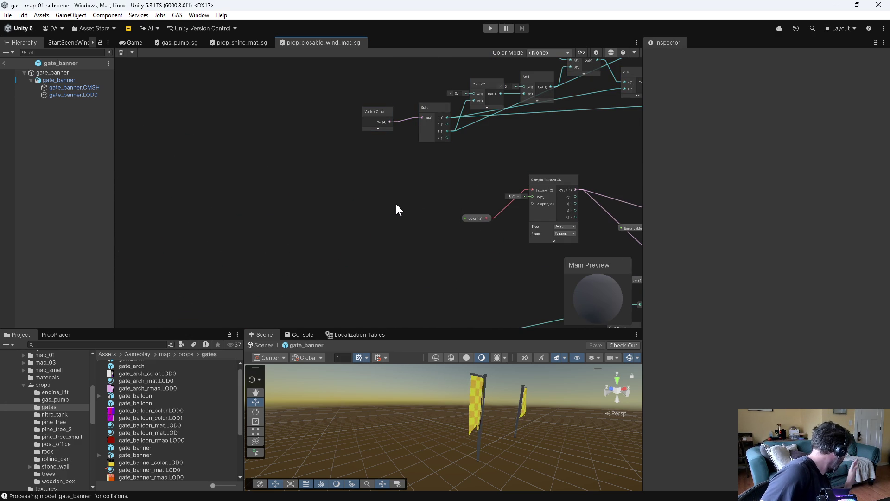
{"action": "scroll", "coordinate": [409, 201], "scroll_direction": "down", "scroll_amount": 2}
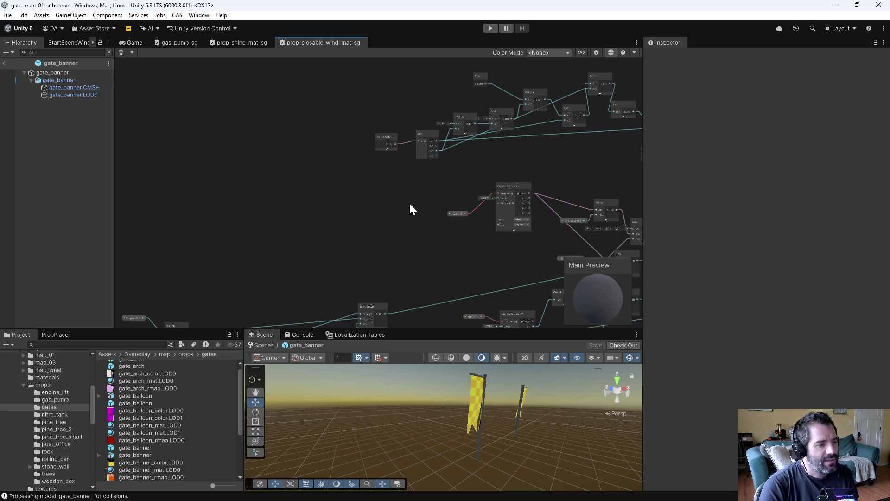
{"action": "left_click", "coordinate": [491, 29]}
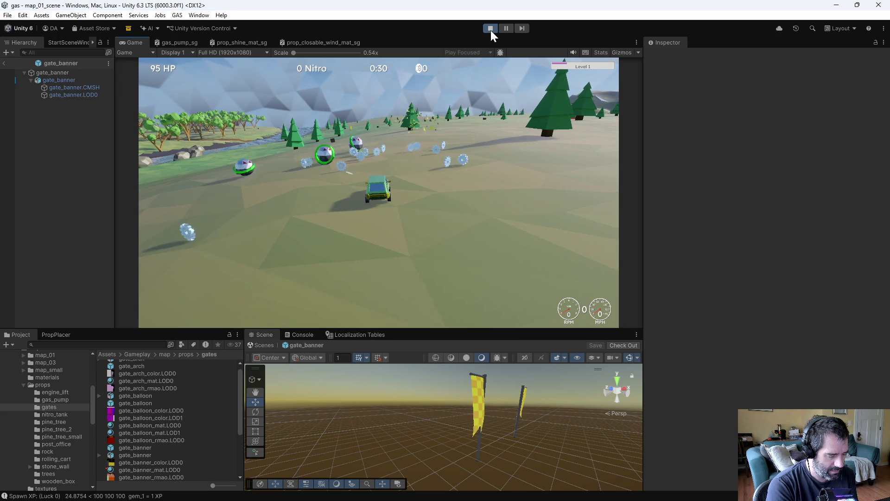
Drive the car forward with W until the retrofit upgrade screen appears
{"action": "key", "text": "w"}
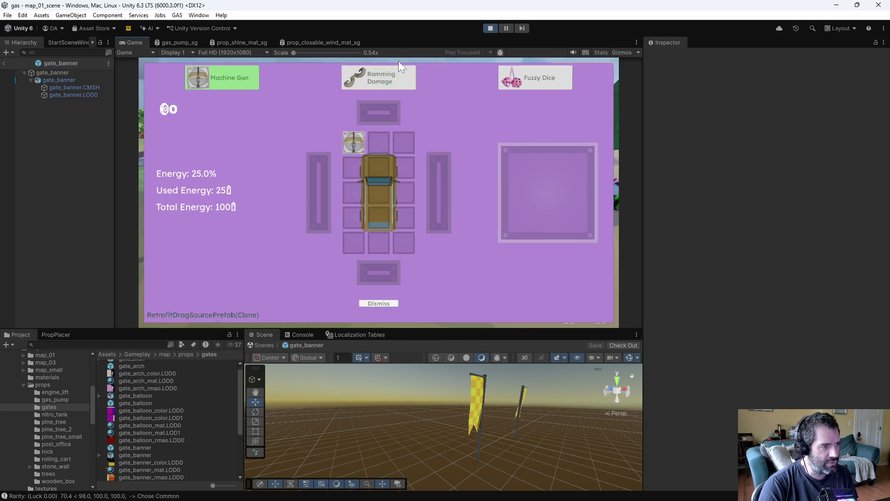
Dismiss the upgrade panels and stop the running game
{"action": "left_click", "coordinate": [385, 305]}
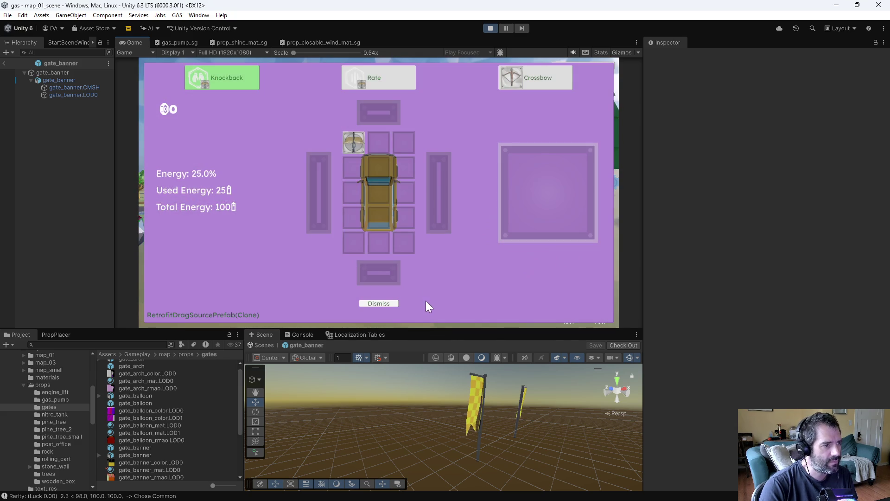
{"action": "left_click", "coordinate": [379, 303]}
{"action": "left_click", "coordinate": [379, 302]}
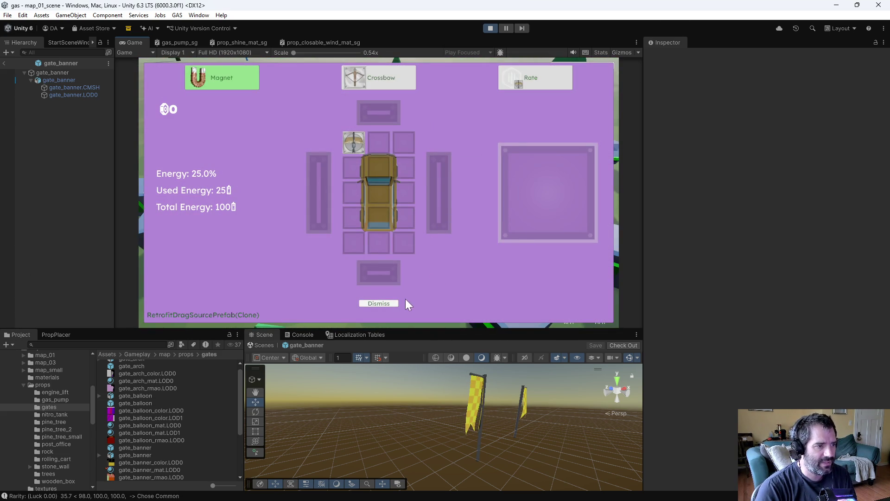
{"action": "left_click", "coordinate": [381, 305]}
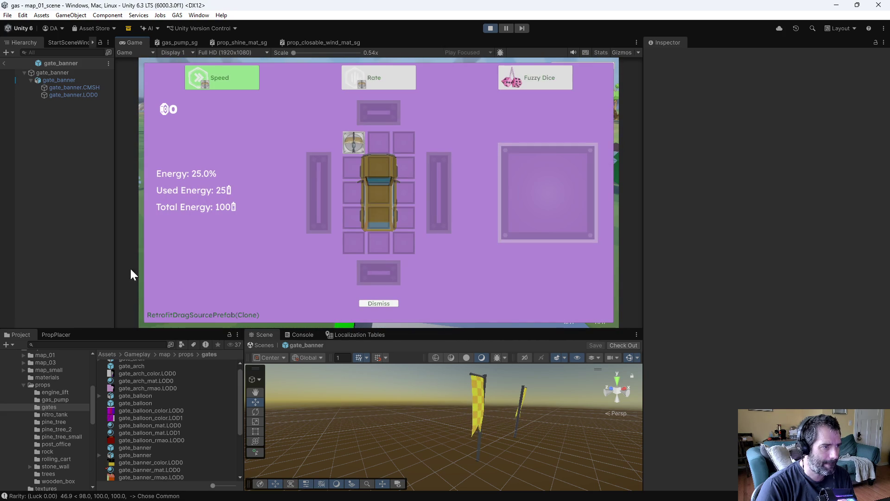
{"action": "left_click", "coordinate": [383, 304]}
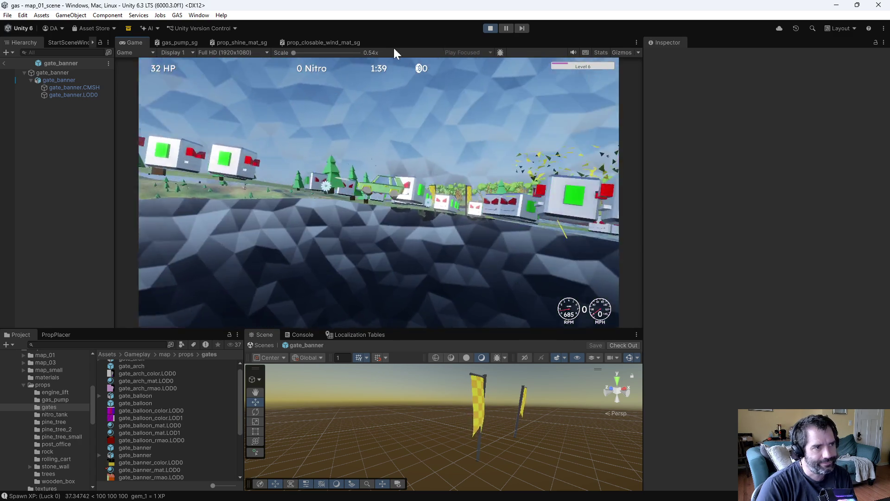
{"action": "left_click", "coordinate": [489, 27]}
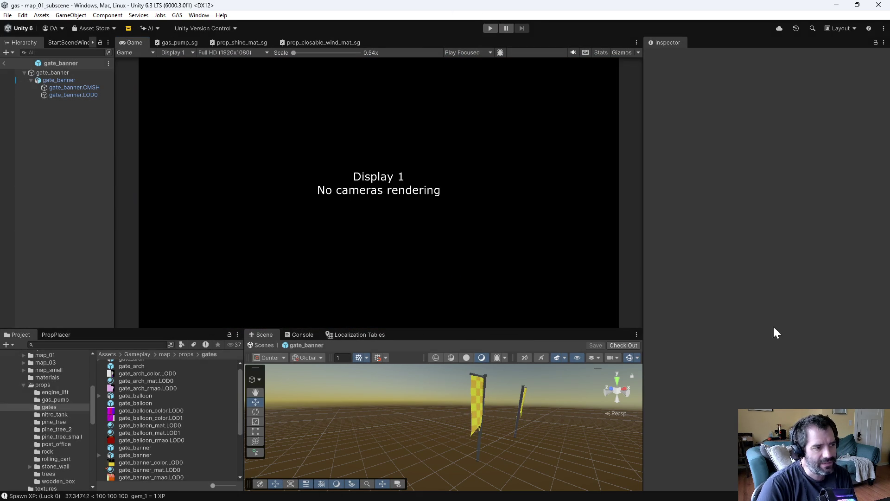
Switch briefly to the code editor and back, then show the prop_closable_wind_mat_sg graph
{"action": "key", "text": "alt+Tab"}
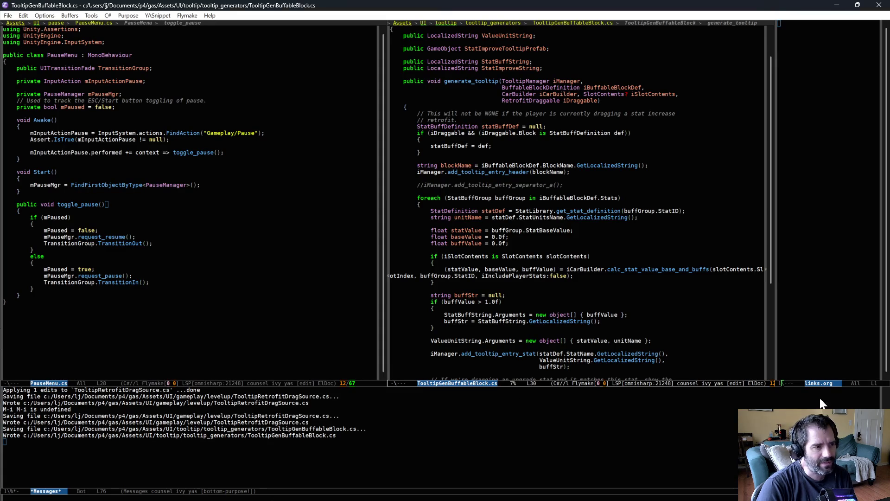
{"action": "key", "text": "alt+Tab"}
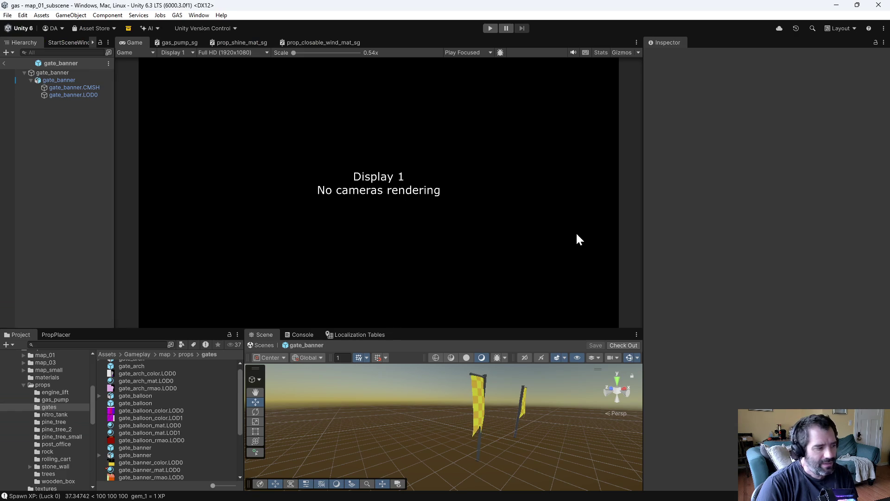
{"action": "left_click", "coordinate": [317, 44]}
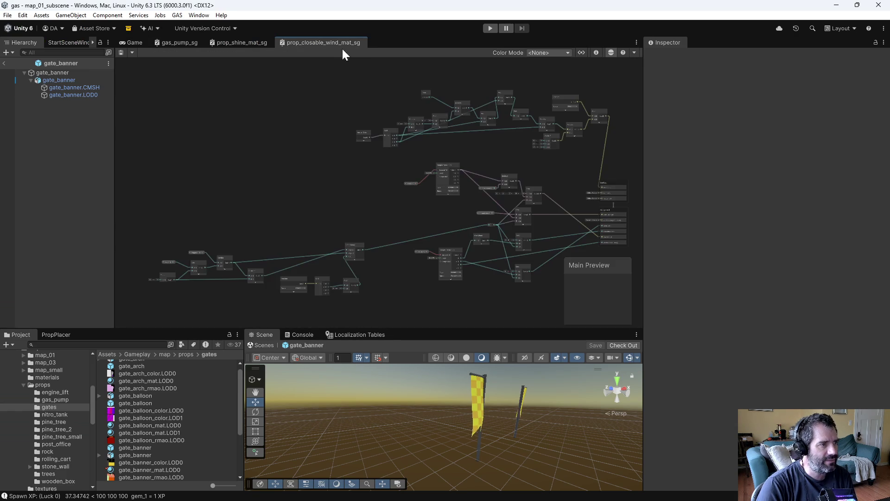
Nudge the Sine node, line Split up with Vertex Color, and shift both nodes down-left
{"action": "scroll", "coordinate": [366, 196], "scroll_direction": "up", "scroll_amount": 5}
{"action": "scroll", "coordinate": [436, 202], "scroll_direction": "down", "scroll_amount": 3}
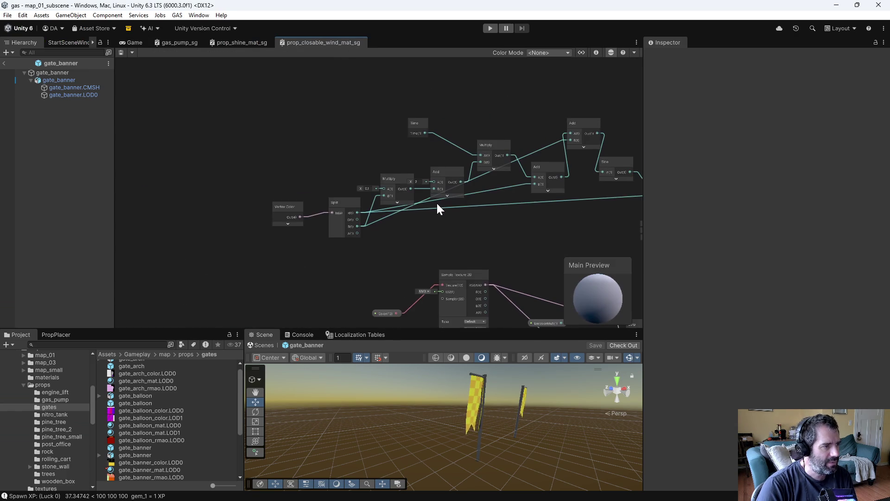
{"action": "scroll", "coordinate": [386, 225], "scroll_direction": "up", "scroll_amount": 3}
{"action": "left_click_drag", "start_coordinate": [276, 220], "coordinate": [259, 217]}
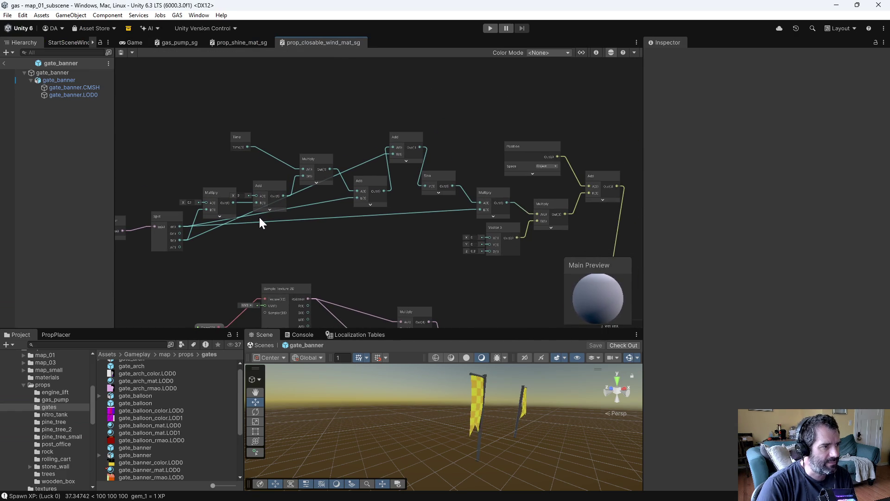
{"action": "left_click_drag", "start_coordinate": [422, 184], "coordinate": [436, 179]}
{"action": "scroll", "coordinate": [440, 213], "scroll_direction": "up", "scroll_amount": 3}
{"action": "mouse_move", "coordinate": [449, 216]}
{"action": "left_mouse_down"}
{"action": "mouse_move", "coordinate": [289, 215]}
{"action": "mouse_move", "coordinate": [488, 233]}
{"action": "left_mouse_up"}
{"action": "scroll", "coordinate": [288, 213], "scroll_direction": "down", "scroll_amount": 5}
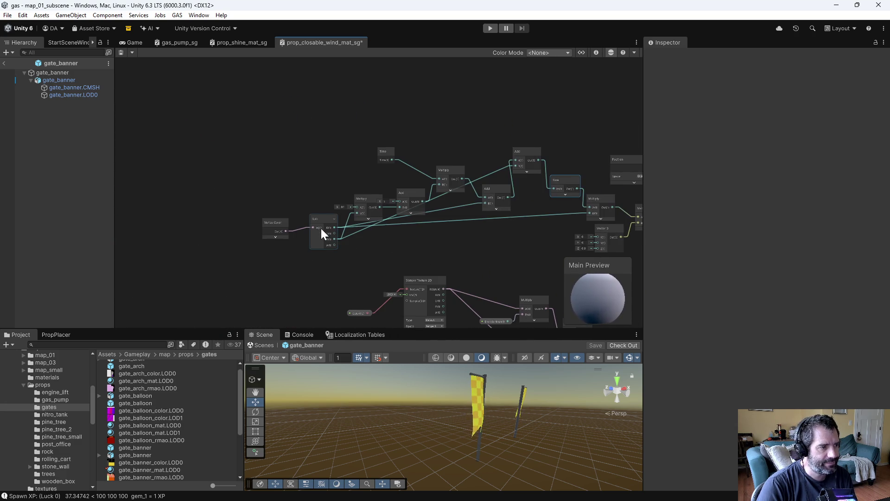
{"action": "scroll", "coordinate": [321, 228], "scroll_direction": "up", "scroll_amount": 4}
{"action": "left_click_drag", "start_coordinate": [313, 213], "coordinate": [309, 220]}
{"action": "mouse_move", "coordinate": [297, 186]}
{"action": "left_mouse_down"}
{"action": "mouse_move", "coordinate": [294, 198]}
{"action": "mouse_move", "coordinate": [253, 200]}
{"action": "left_mouse_up"}
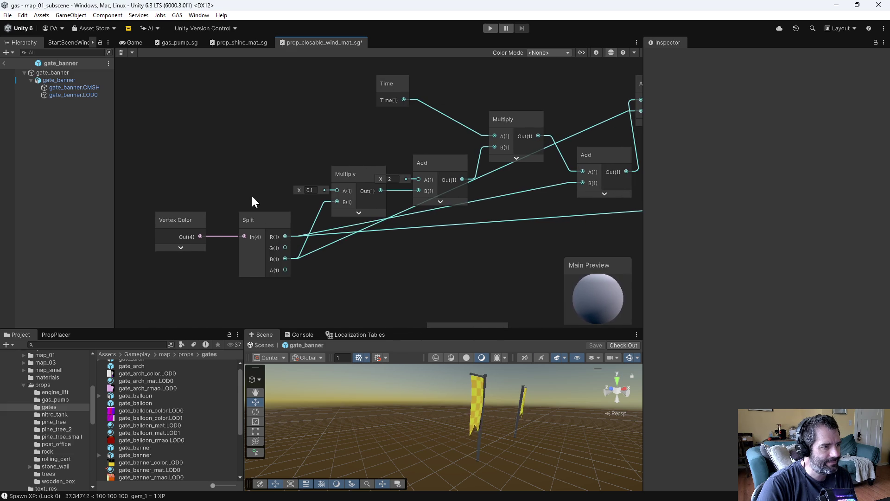
{"action": "left_click_drag", "start_coordinate": [285, 258], "coordinate": [284, 257]}
{"action": "mouse_move", "coordinate": [263, 222]}
{"action": "left_mouse_down"}
{"action": "mouse_move", "coordinate": [227, 229]}
{"action": "mouse_move", "coordinate": [271, 246]}
{"action": "left_mouse_up"}
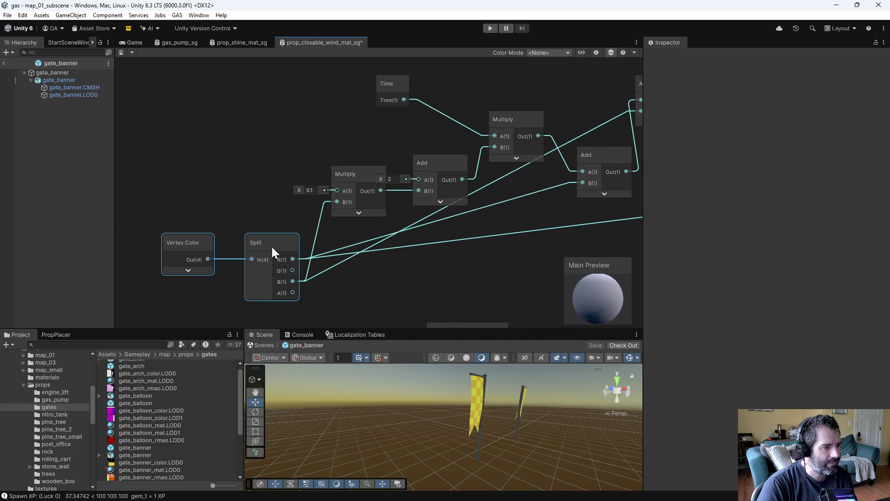
{"action": "left_click_drag", "start_coordinate": [272, 251], "coordinate": [232, 249]}
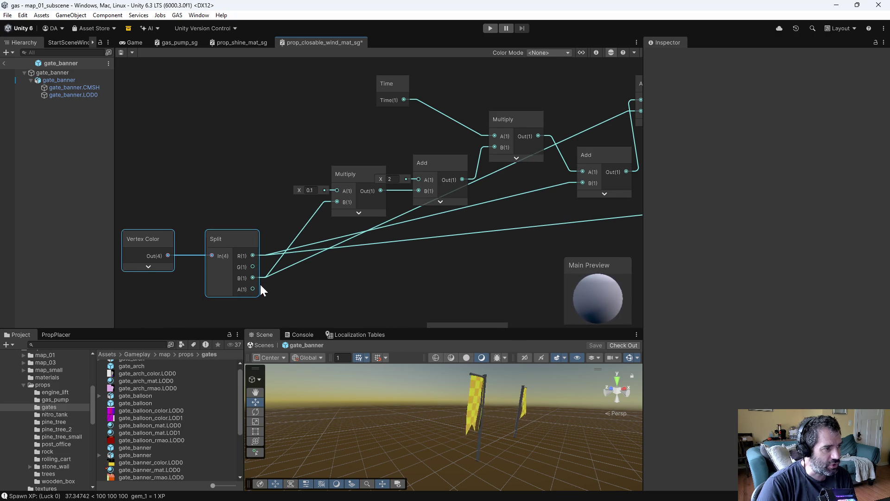
Create an Add node taking Split's B channel into its B input and save the graph
{"action": "key", "text": "space"}
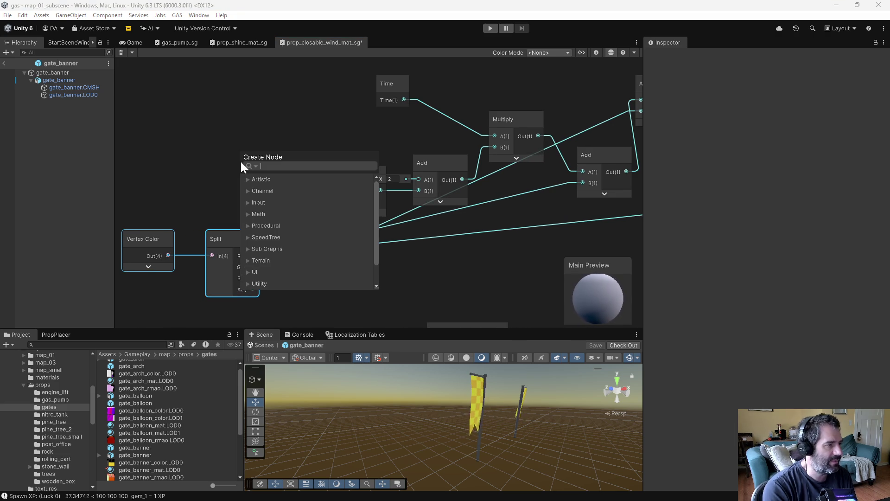
{"action": "type", "text": "add"}
{"action": "key", "text": "Return"}
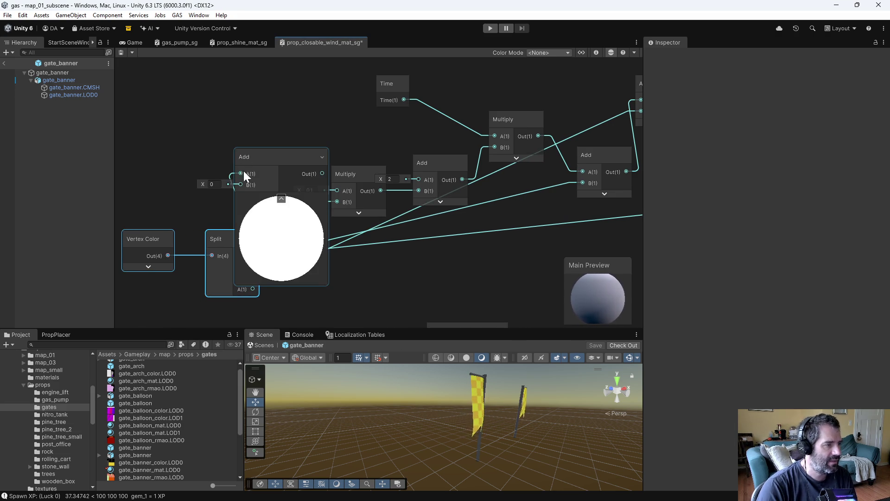
{"action": "left_click", "coordinate": [281, 198]}
{"action": "left_click", "coordinate": [254, 172]}
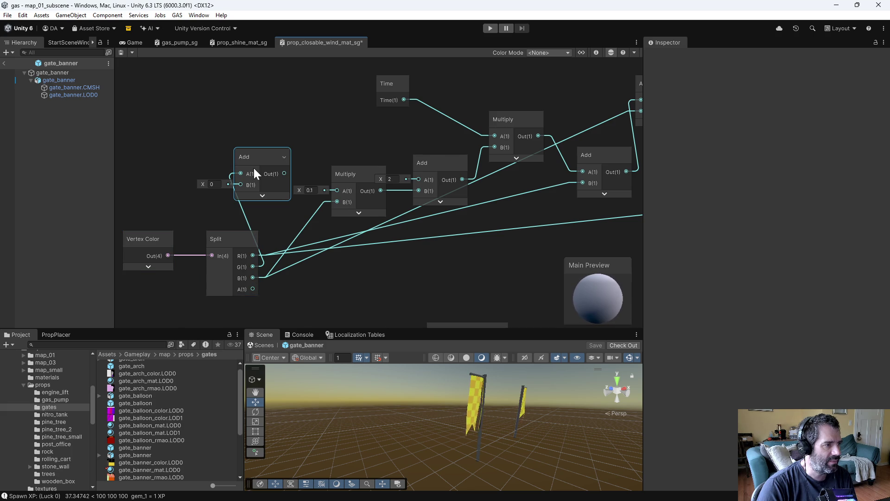
{"action": "mouse_move", "coordinate": [250, 278]}
{"action": "left_mouse_down"}
{"action": "mouse_move", "coordinate": [235, 200]}
{"action": "mouse_move", "coordinate": [240, 184]}
{"action": "mouse_move", "coordinate": [294, 176]}
{"action": "mouse_move", "coordinate": [337, 202]}
{"action": "left_mouse_up"}
{"action": "key", "text": "ctrl+s"}
{"action": "mouse_move", "coordinate": [452, 440]}
{"action": "left_mouse_down"}
{"action": "mouse_move", "coordinate": [496, 435]}
{"action": "mouse_move", "coordinate": [367, 433]}
{"action": "mouse_move", "coordinate": [505, 442]}
{"action": "mouse_move", "coordinate": [549, 394]}
{"action": "mouse_move", "coordinate": [527, 433]}
{"action": "mouse_move", "coordinate": [572, 426]}
{"action": "mouse_move", "coordinate": [249, 428]}
{"action": "mouse_move", "coordinate": [483, 408]}
{"action": "mouse_move", "coordinate": [369, 424]}
{"action": "mouse_move", "coordinate": [472, 424]}
{"action": "mouse_move", "coordinate": [386, 424]}
{"action": "mouse_move", "coordinate": [215, 391]}
{"action": "mouse_move", "coordinate": [108, 388]}
{"action": "mouse_move", "coordinate": [515, 424]}
{"action": "mouse_move", "coordinate": [524, 398]}
{"action": "left_mouse_up"}
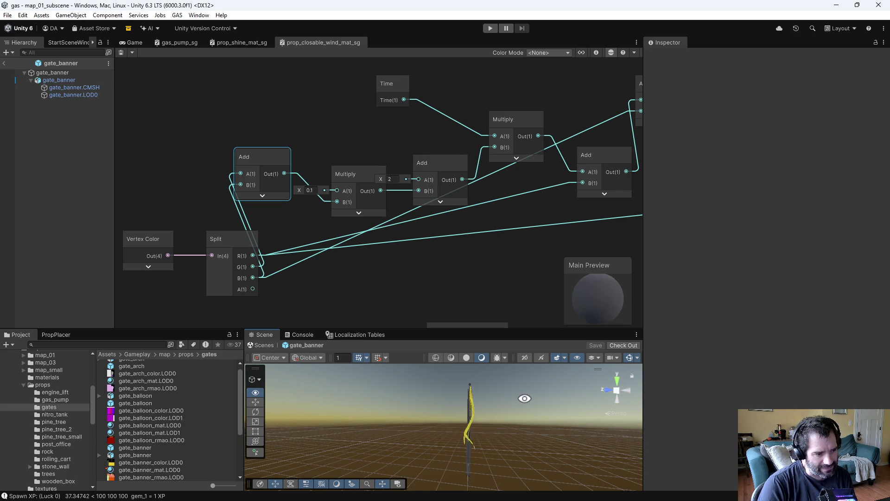
Wire Split B(1) straight into Multiply B(1), delete the Add node, save, and inspect the banners
{"action": "left_click_drag", "start_coordinate": [524, 399], "coordinate": [376, 421]}
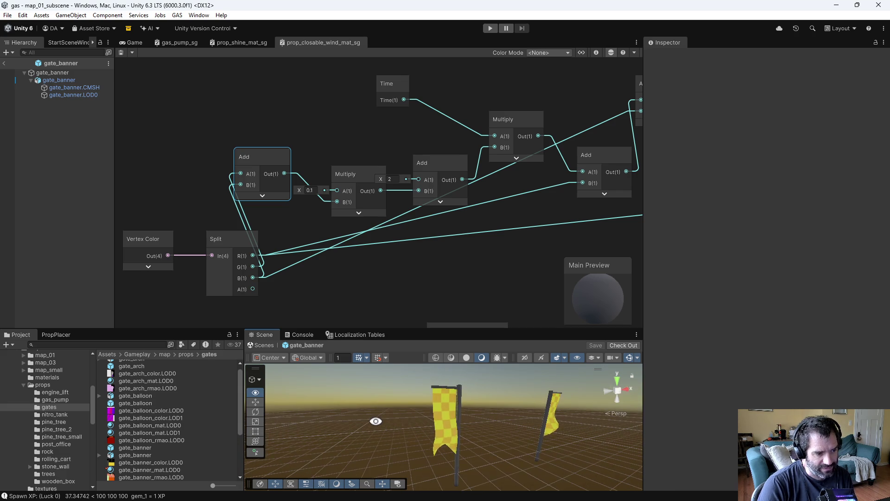
{"action": "scroll", "coordinate": [320, 266], "scroll_direction": "down", "scroll_amount": 2}
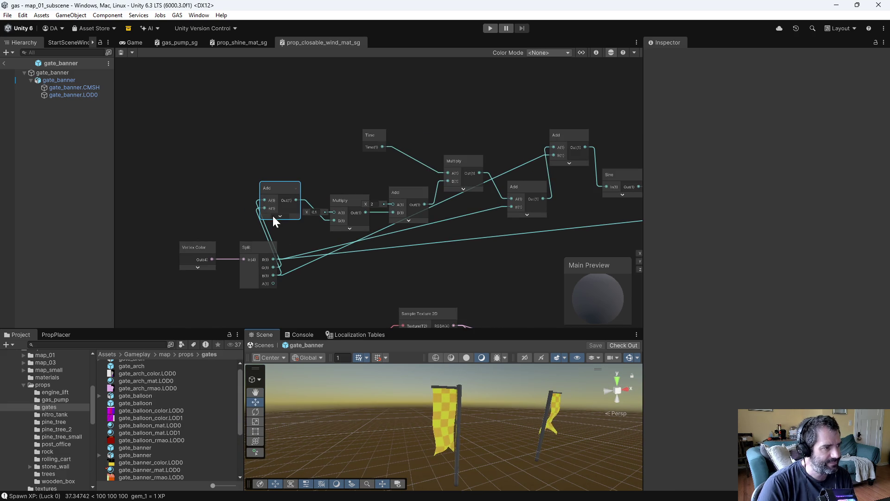
{"action": "scroll", "coordinate": [283, 246], "scroll_direction": "up", "scroll_amount": 2}
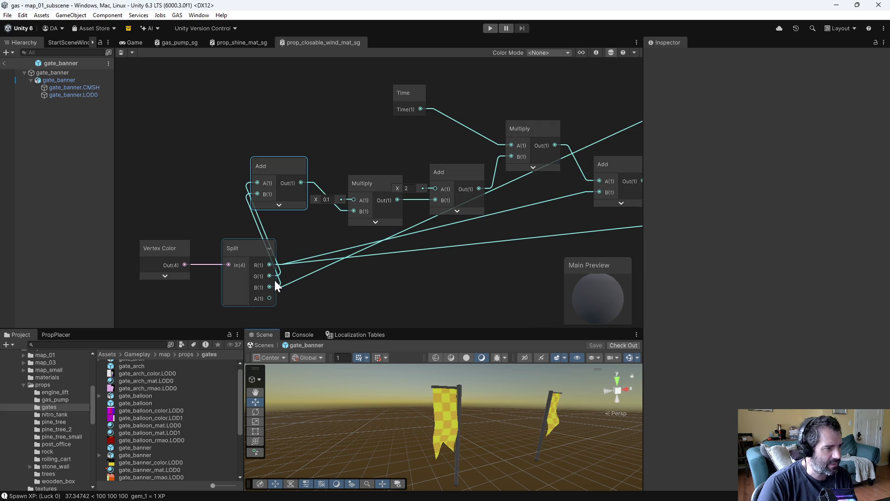
{"action": "mouse_move", "coordinate": [271, 283]}
{"action": "left_mouse_down"}
{"action": "mouse_move", "coordinate": [341, 205]}
{"action": "mouse_move", "coordinate": [354, 211]}
{"action": "left_mouse_up"}
{"action": "left_click_drag", "start_coordinate": [277, 168], "coordinate": [275, 166]}
{"action": "key", "text": "Delete"}
{"action": "key", "text": "ctrl+s"}
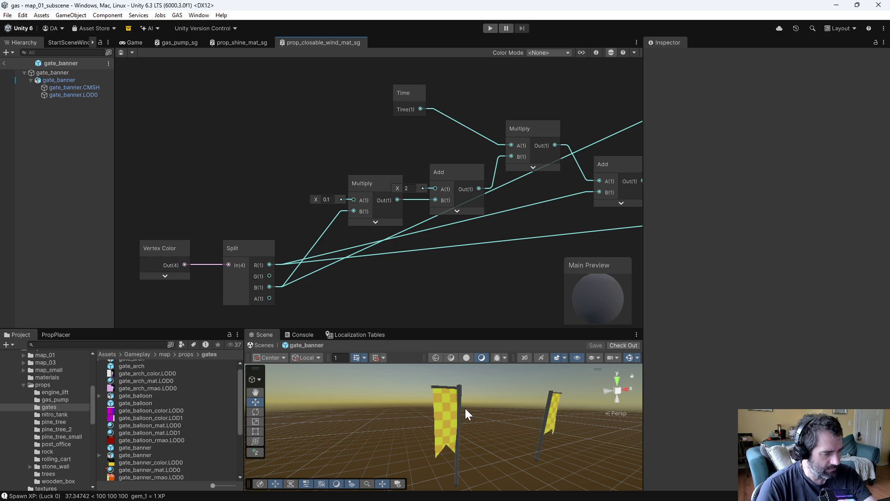
{"action": "mouse_move", "coordinate": [472, 420]}
{"action": "left_mouse_down"}
{"action": "mouse_move", "coordinate": [569, 408]}
{"action": "mouse_move", "coordinate": [452, 411]}
{"action": "mouse_move", "coordinate": [498, 430]}
{"action": "left_mouse_up"}
{"action": "scroll", "coordinate": [463, 438], "scroll_direction": "up", "scroll_amount": 6}
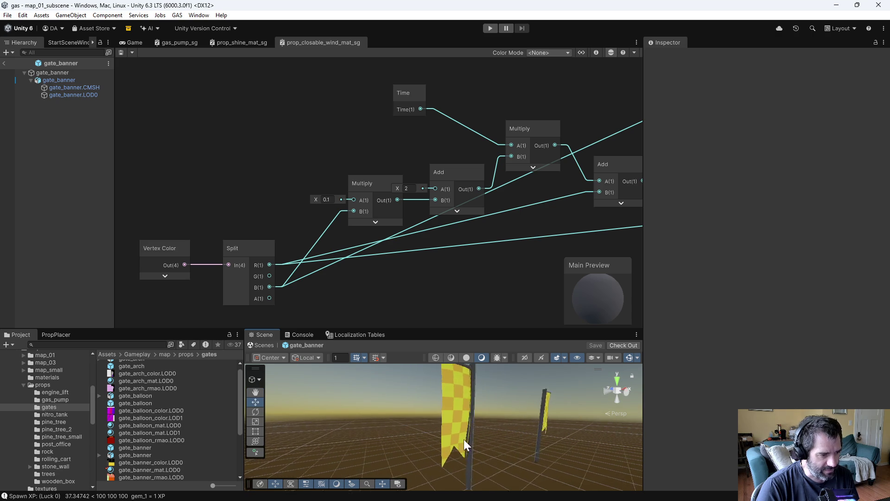
{"action": "scroll", "coordinate": [499, 423], "scroll_direction": "down", "scroll_amount": 6}
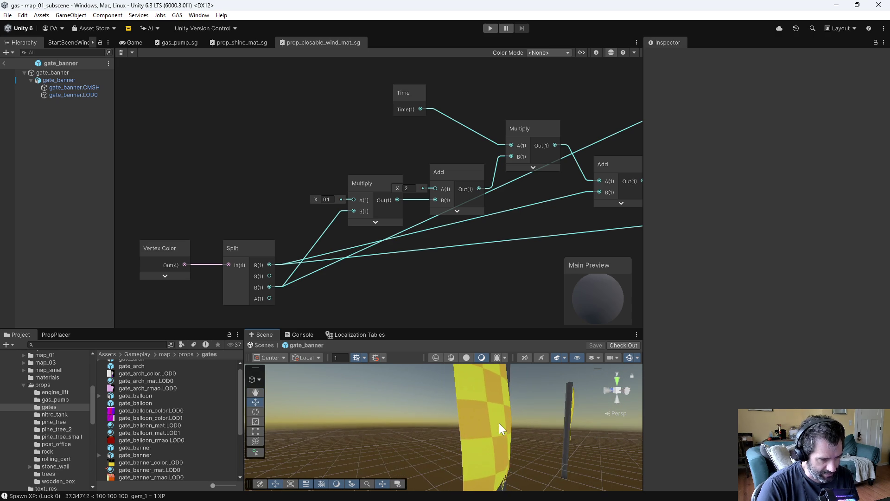
{"action": "mouse_move", "coordinate": [504, 427]}
{"action": "left_mouse_down"}
{"action": "mouse_move", "coordinate": [377, 427]}
{"action": "mouse_move", "coordinate": [507, 441]}
{"action": "mouse_move", "coordinate": [421, 445]}
{"action": "mouse_move", "coordinate": [562, 441]}
{"action": "mouse_move", "coordinate": [540, 449]}
{"action": "mouse_move", "coordinate": [449, 444]}
{"action": "mouse_move", "coordinate": [562, 440]}
{"action": "left_mouse_up"}
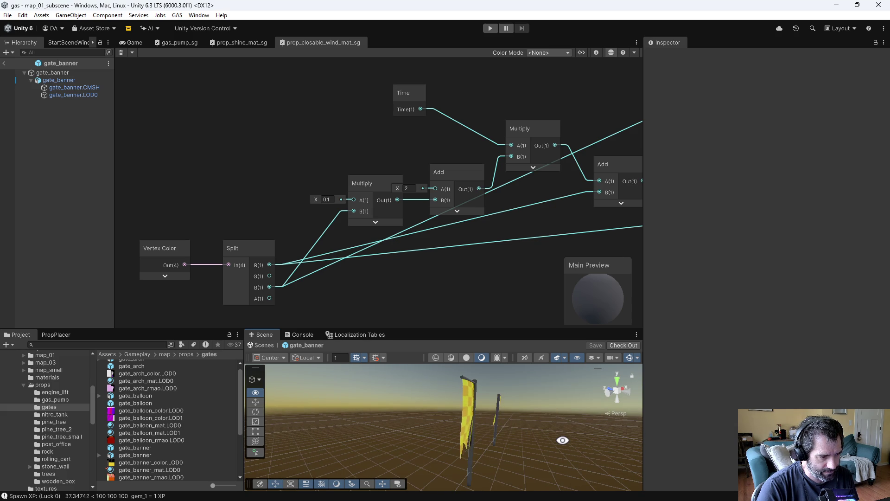
{"action": "scroll", "coordinate": [391, 294], "scroll_direction": "down", "scroll_amount": 5}
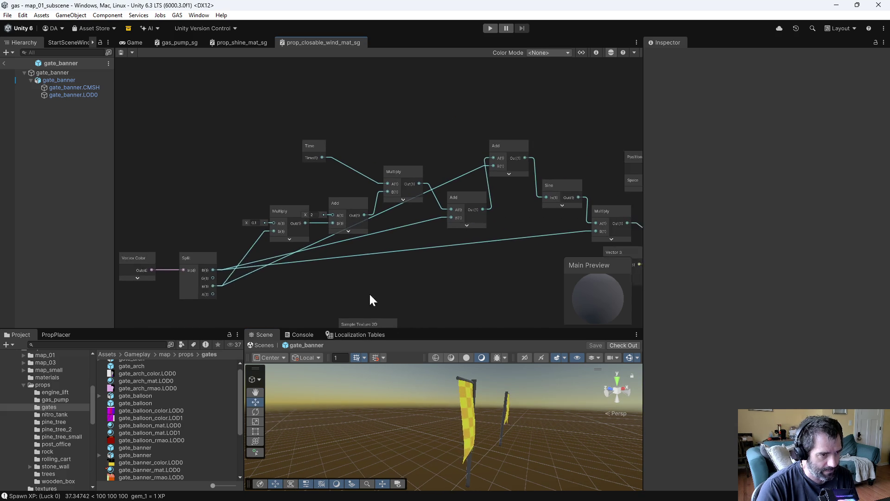
Add Split's R and G channels and feed the sum into the Multiply after Sine, then save
{"action": "mouse_move", "coordinate": [338, 297]}
{"action": "left_mouse_down"}
{"action": "mouse_move", "coordinate": [384, 297]}
{"action": "mouse_move", "coordinate": [228, 297]}
{"action": "mouse_move", "coordinate": [411, 295]}
{"action": "left_mouse_up"}
{"action": "left_click_drag", "start_coordinate": [241, 273], "coordinate": [457, 261]}
{"action": "type", "text": "add"}
{"action": "left_click", "coordinate": [498, 311]}
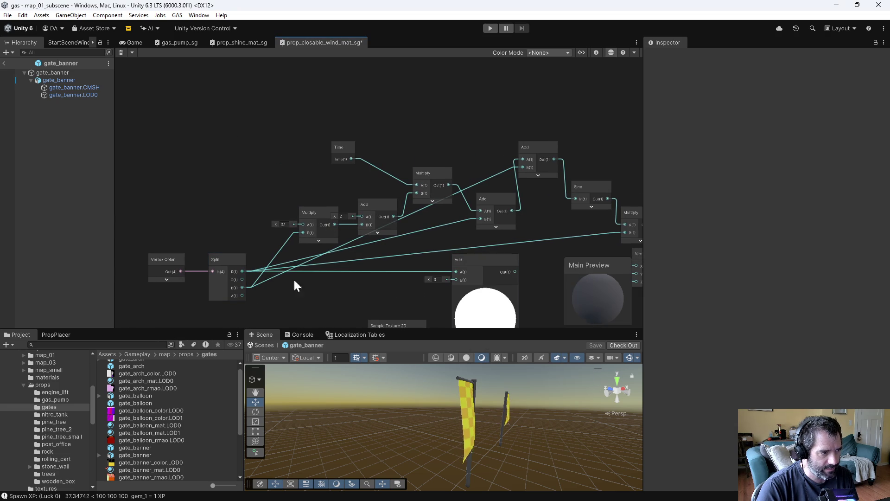
{"action": "mouse_move", "coordinate": [242, 279]}
{"action": "left_mouse_down"}
{"action": "mouse_move", "coordinate": [441, 280]}
{"action": "mouse_move", "coordinate": [457, 254]}
{"action": "left_mouse_up"}
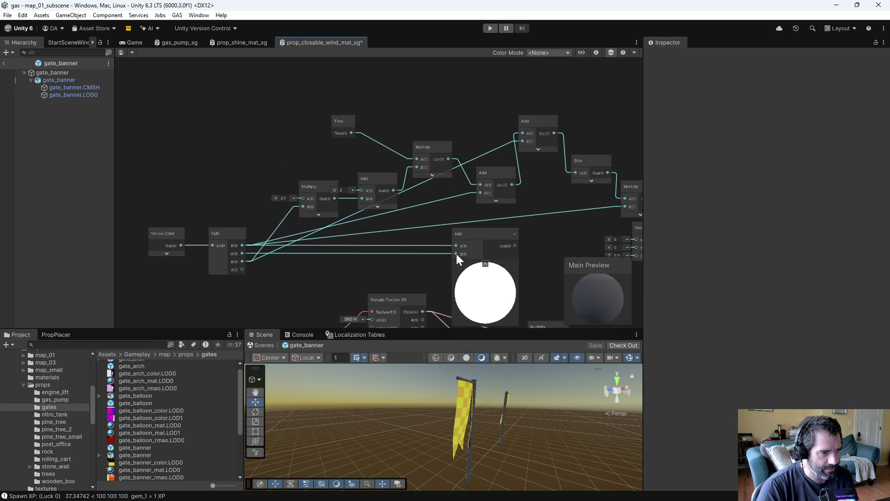
{"action": "left_click", "coordinate": [486, 263]}
{"action": "left_click_drag", "start_coordinate": [514, 246], "coordinate": [616, 207]}
{"action": "key", "text": "ctrl+s"}
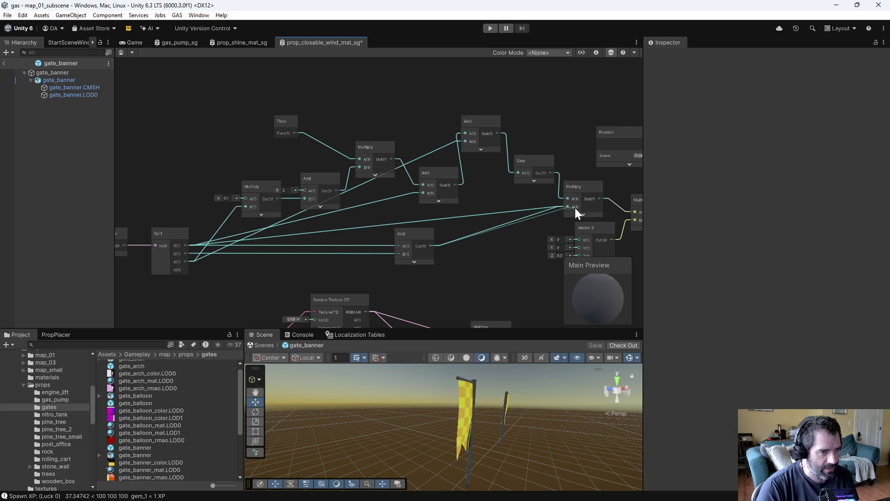
{"action": "left_click_drag", "start_coordinate": [488, 427], "coordinate": [560, 416]}
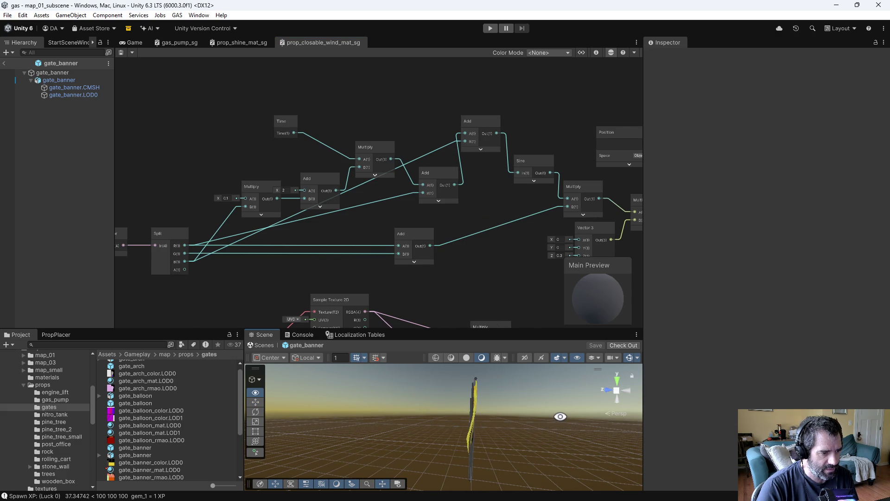
{"action": "mouse_move", "coordinate": [560, 416]}
{"action": "left_mouse_down"}
{"action": "mouse_move", "coordinate": [314, 407]}
{"action": "mouse_move", "coordinate": [354, 355]}
{"action": "left_mouse_up"}
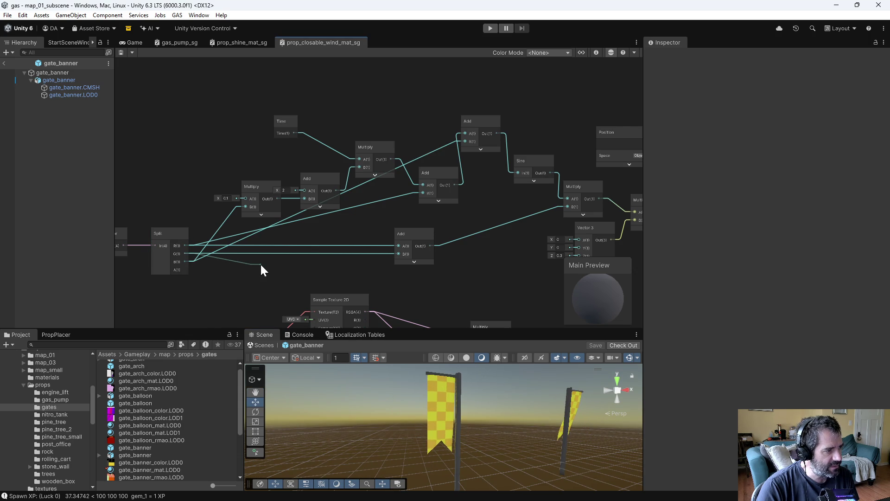
Create a new Multiply node on Split's B output
{"action": "key", "text": "space"}
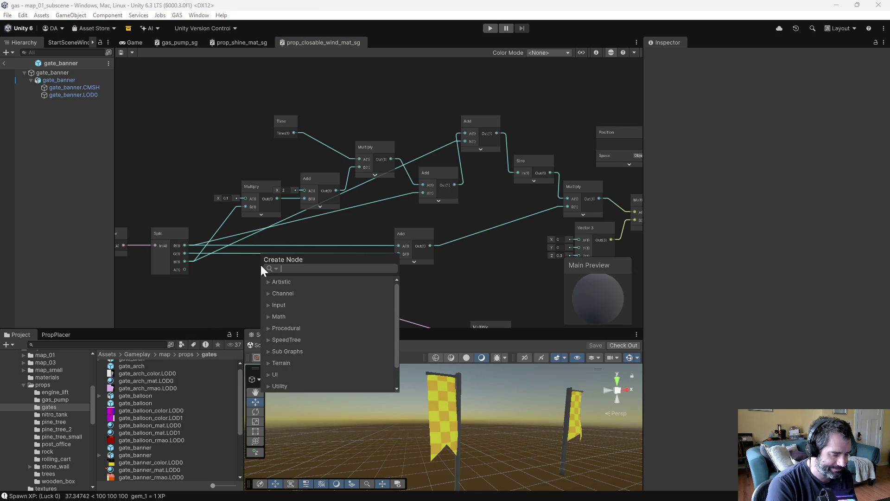
{"action": "type", "text": "mu"}
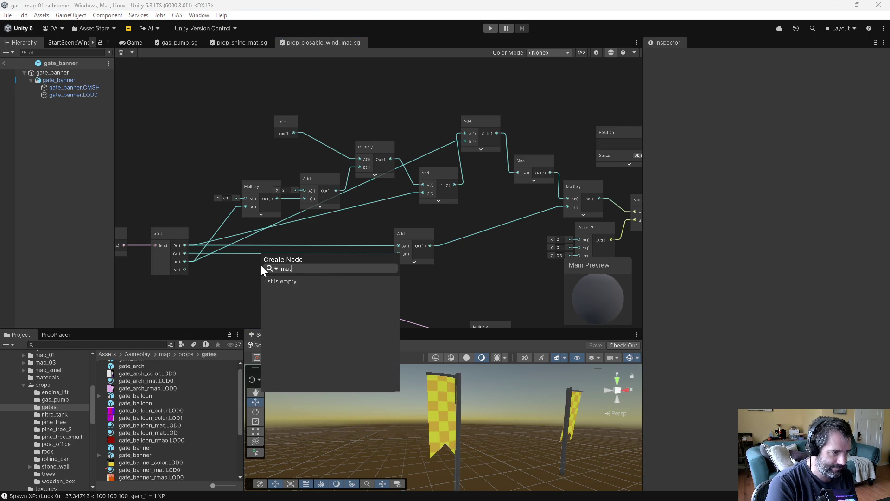
{"action": "key", "text": "Return"}
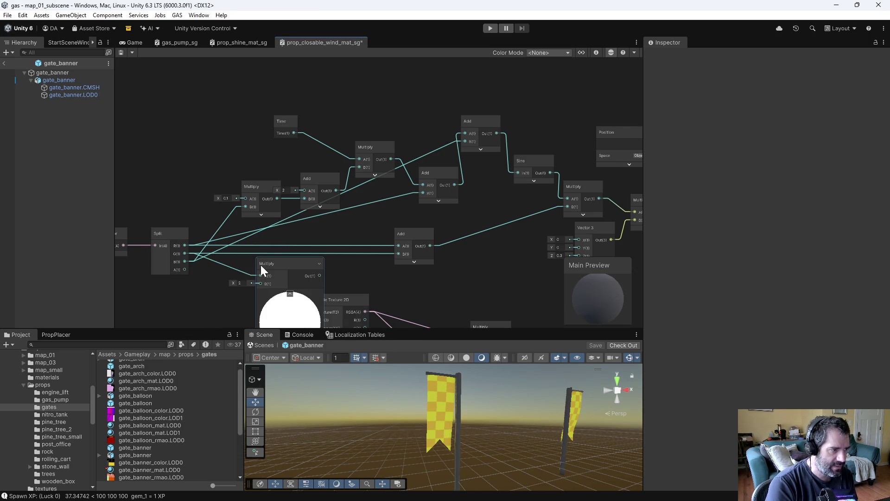
Pass the Multiply result through a Subtract (B=1) into the Add's B input and save
{"action": "left_click", "coordinate": [290, 294]}
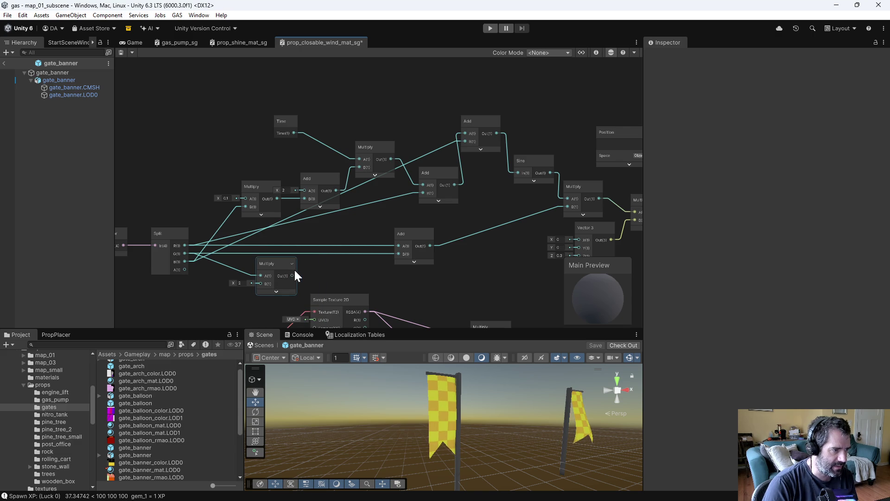
{"action": "key", "text": "space"}
{"action": "type", "text": "sub"}
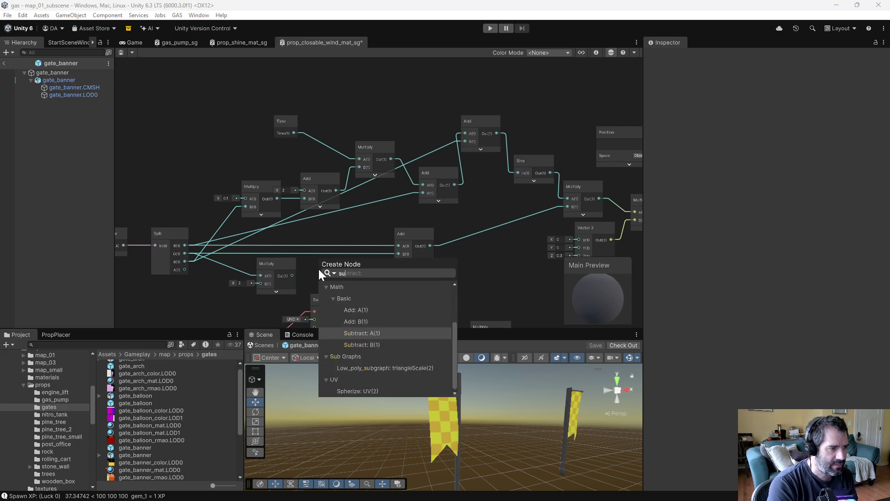
{"action": "key", "text": "Return"}
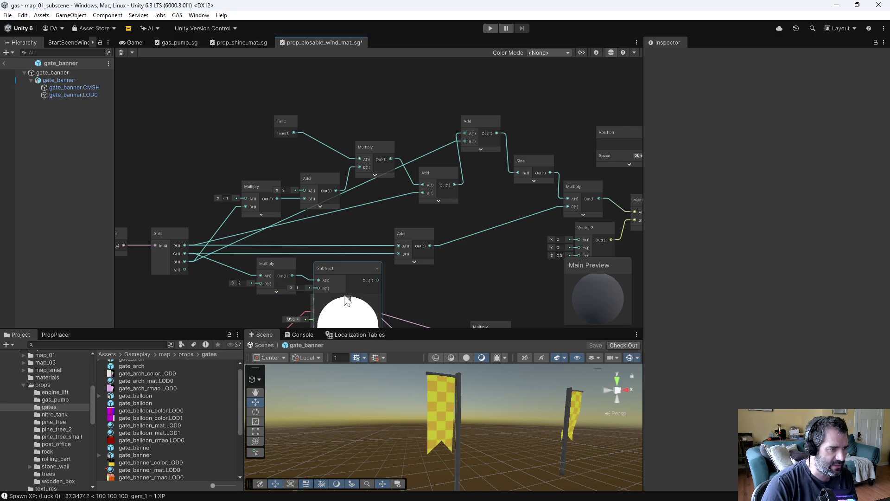
{"action": "left_click", "coordinate": [348, 298]}
{"action": "left_click_drag", "start_coordinate": [350, 280], "coordinate": [398, 254]}
{"action": "left_click_drag", "start_coordinate": [343, 267], "coordinate": [345, 259]}
{"action": "key", "text": "ctrl+s"}
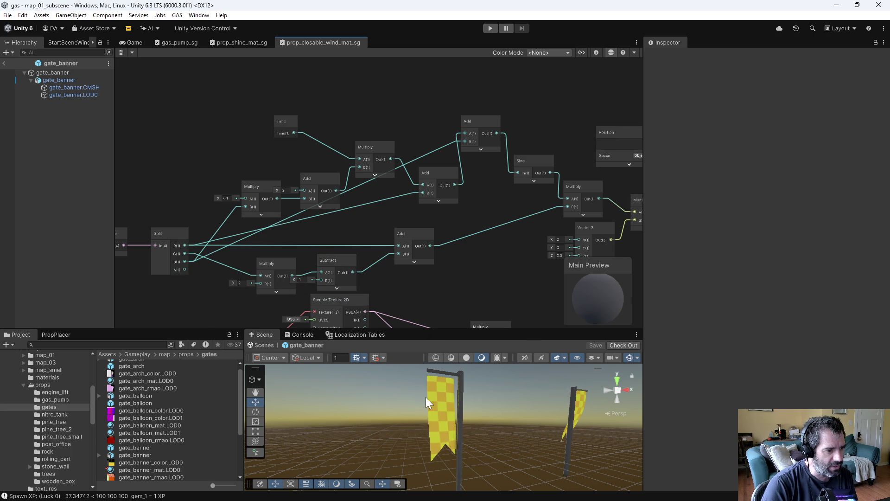
{"action": "left_click_drag", "start_coordinate": [464, 425], "coordinate": [597, 432]}
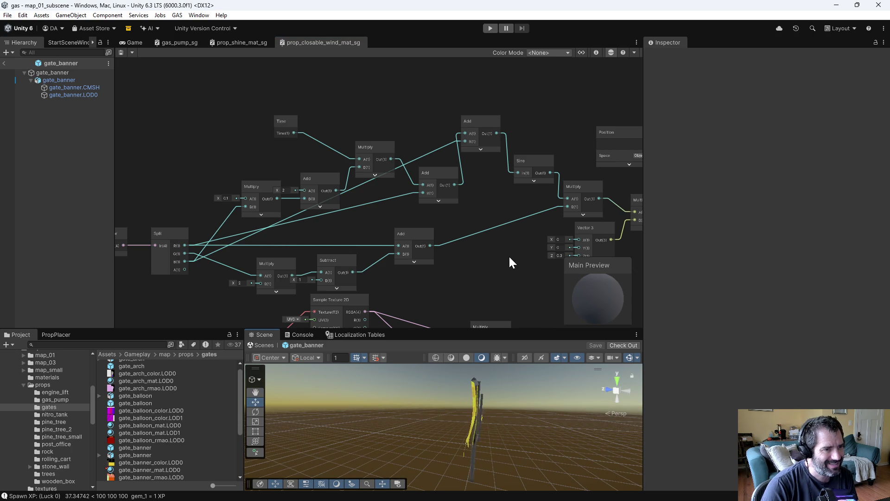
{"action": "scroll", "coordinate": [508, 258], "scroll_direction": "down", "scroll_amount": 2}
{"action": "scroll", "coordinate": [512, 272], "scroll_direction": "up", "scroll_amount": 3}
{"action": "left_click_drag", "start_coordinate": [419, 269], "coordinate": [494, 253]}
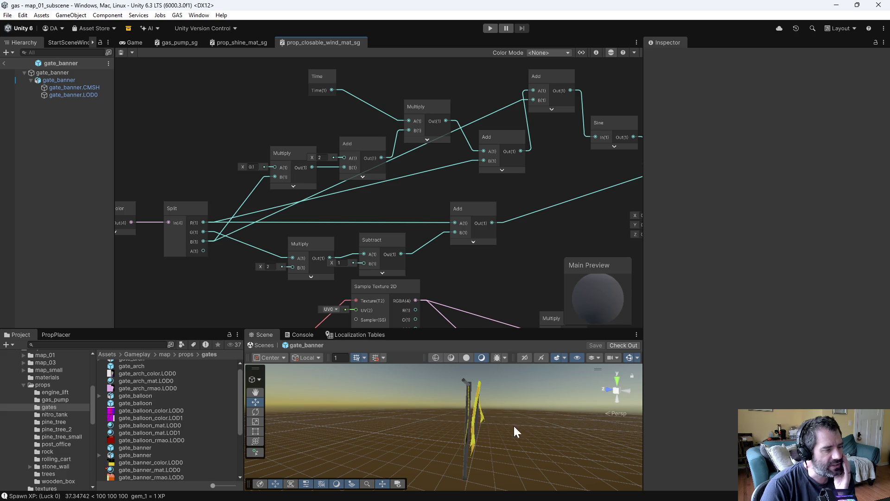
{"action": "mouse_move", "coordinate": [542, 413]}
{"action": "left_mouse_down"}
{"action": "mouse_move", "coordinate": [368, 403]}
{"action": "mouse_move", "coordinate": [557, 424]}
{"action": "mouse_move", "coordinate": [424, 425]}
{"action": "mouse_move", "coordinate": [557, 409]}
{"action": "left_mouse_up"}
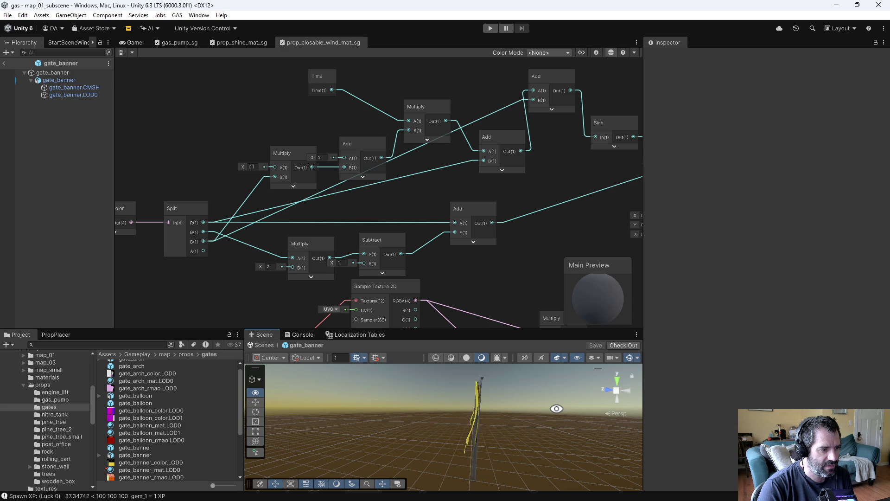
Wire Split into the right Multiply's B, delete the Add, Subtract and lower Multiply nodes, and save
{"action": "left_click", "coordinate": [293, 240]}
{"action": "mouse_move", "coordinate": [199, 226]}
{"action": "left_mouse_down"}
{"action": "mouse_move", "coordinate": [693, 197]}
{"action": "mouse_move", "coordinate": [566, 185]}
{"action": "left_mouse_up"}
{"action": "left_click", "coordinate": [371, 216]}
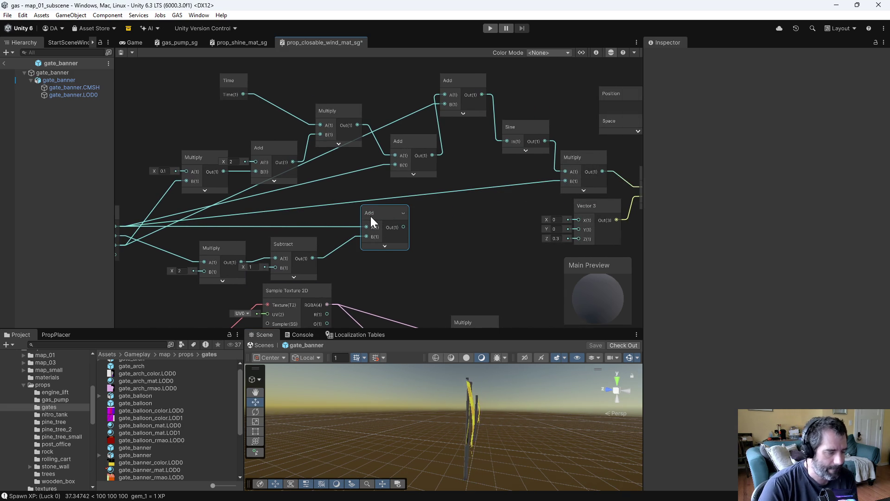
{"action": "key", "text": "Delete"}
{"action": "left_click", "coordinate": [294, 241]}
{"action": "key", "text": "Delete"}
{"action": "left_click", "coordinate": [229, 250]}
{"action": "key", "text": "Delete"}
{"action": "key", "text": "ctrl+s"}
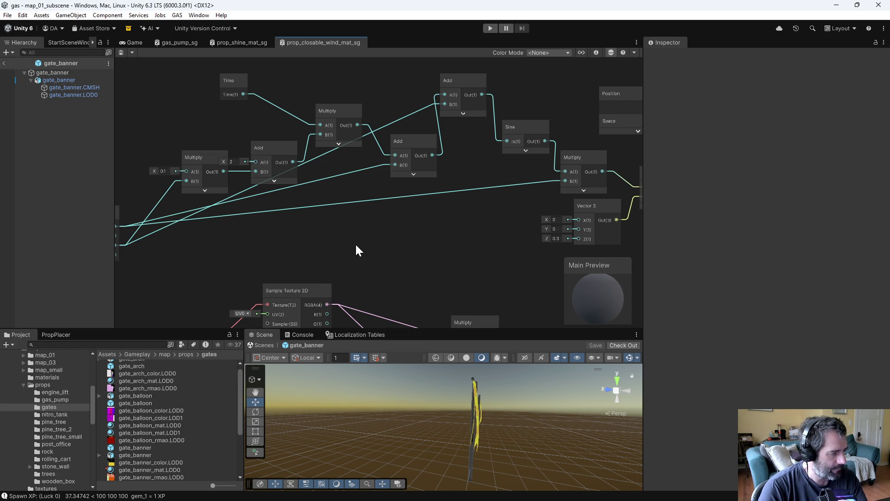
{"action": "left_click_drag", "start_coordinate": [405, 213], "coordinate": [334, 251]}
Set the Vector 3 wind offset Z to 0.5 and orbit the Scene view to check both banners
{"action": "left_click", "coordinate": [443, 256]}
{"action": "type", "text": "0.5"}
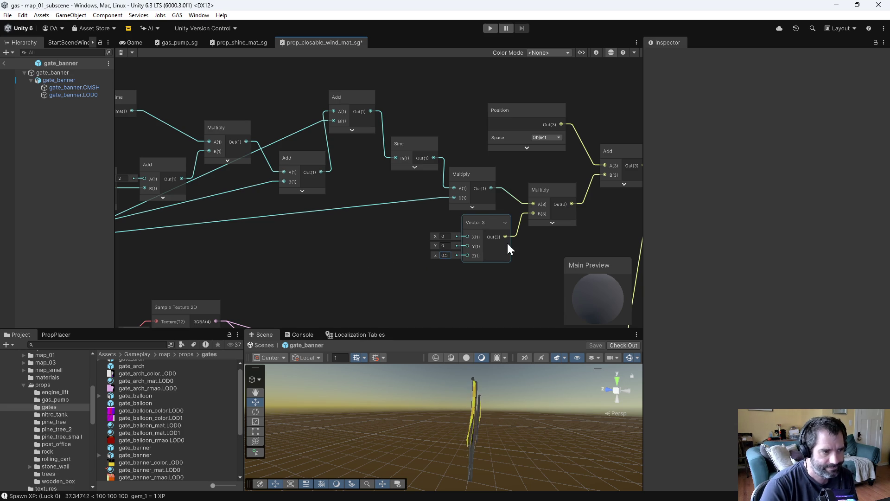
{"action": "key", "text": "Return"}
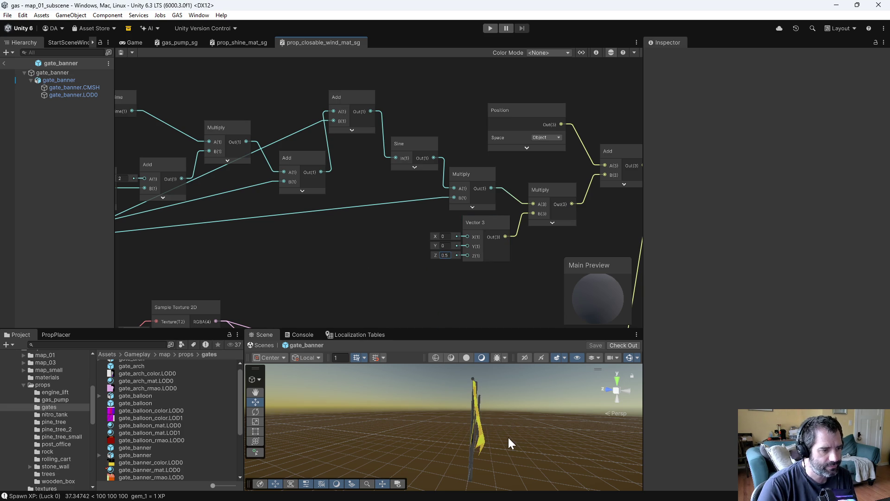
{"action": "mouse_move", "coordinate": [508, 438]}
{"action": "left_mouse_down"}
{"action": "mouse_move", "coordinate": [451, 450]}
{"action": "mouse_move", "coordinate": [342, 440]}
{"action": "mouse_move", "coordinate": [477, 441]}
{"action": "left_mouse_up"}
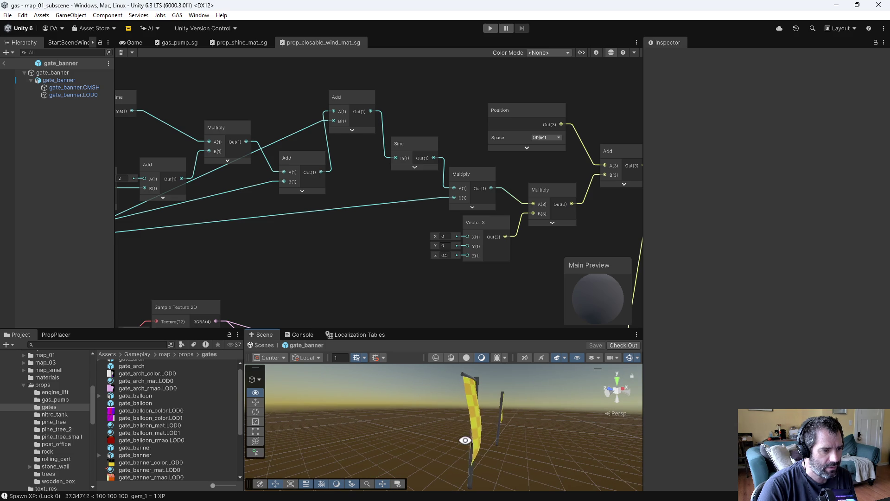
Lower the Z wind amount further to 0.45, orbit to check the gentler sway, then switch to Blender
{"action": "left_click", "coordinate": [446, 255]}
{"action": "type", "text": "0.45"}
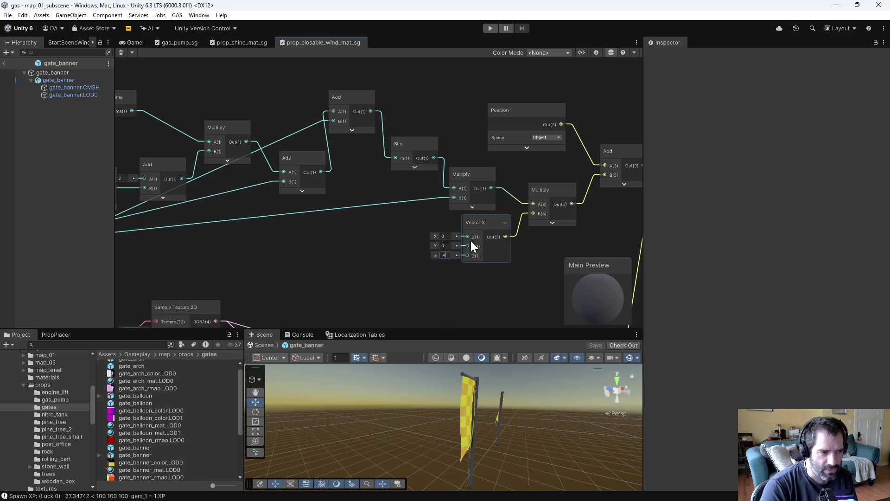
{"action": "left_click", "coordinate": [479, 277]}
{"action": "left_click_drag", "start_coordinate": [523, 452], "coordinate": [459, 445]}
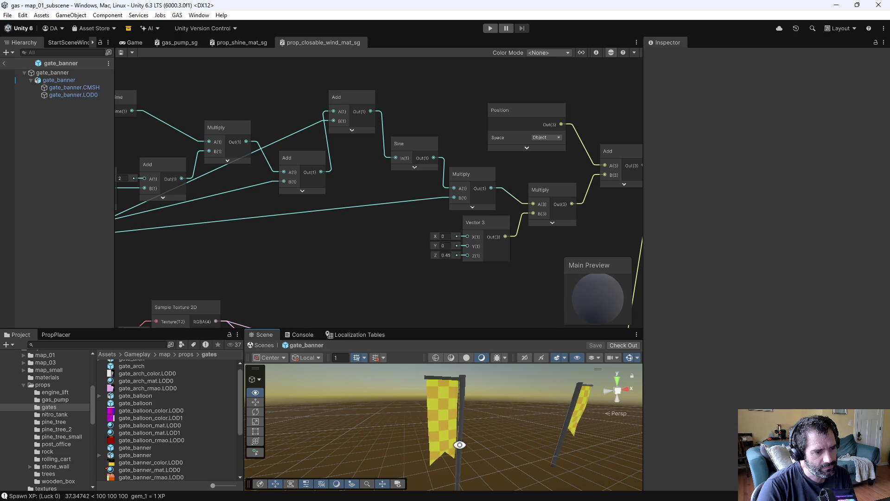
{"action": "mouse_move", "coordinate": [459, 444]}
{"action": "left_mouse_down"}
{"action": "mouse_move", "coordinate": [608, 449]}
{"action": "mouse_move", "coordinate": [549, 455]}
{"action": "mouse_move", "coordinate": [549, 462]}
{"action": "mouse_move", "coordinate": [459, 441]}
{"action": "mouse_move", "coordinate": [623, 471]}
{"action": "mouse_move", "coordinate": [344, 432]}
{"action": "mouse_move", "coordinate": [349, 437]}
{"action": "mouse_move", "coordinate": [463, 334]}
{"action": "mouse_move", "coordinate": [503, 441]}
{"action": "mouse_move", "coordinate": [538, 32]}
{"action": "mouse_move", "coordinate": [585, 123]}
{"action": "left_mouse_up"}
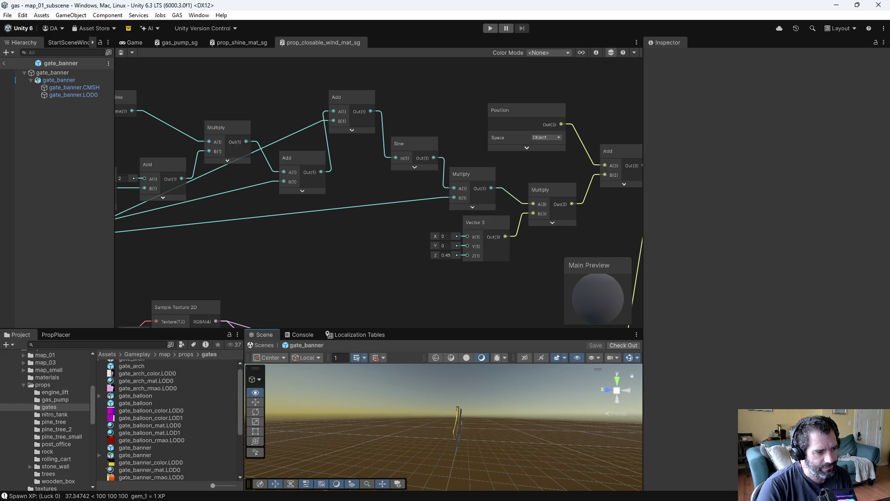
{"action": "left_click_drag", "start_coordinate": [510, 445], "coordinate": [521, 446]}
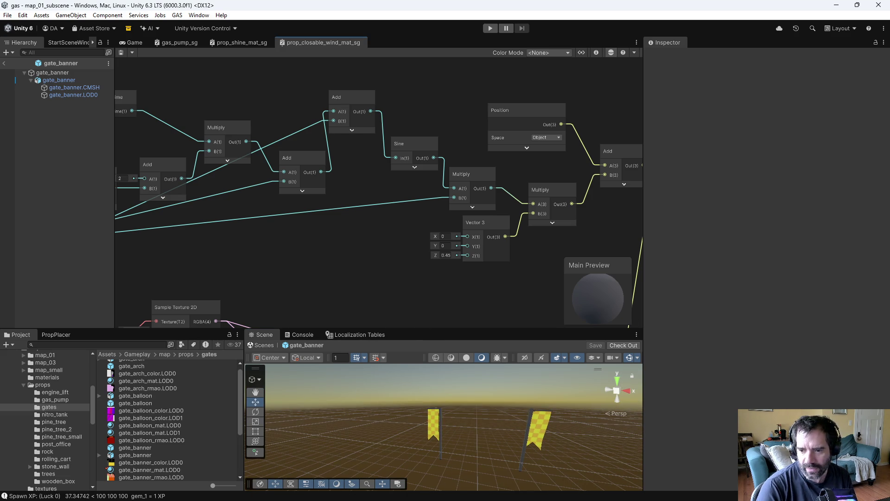
{"action": "key", "text": "alt+Tab"}
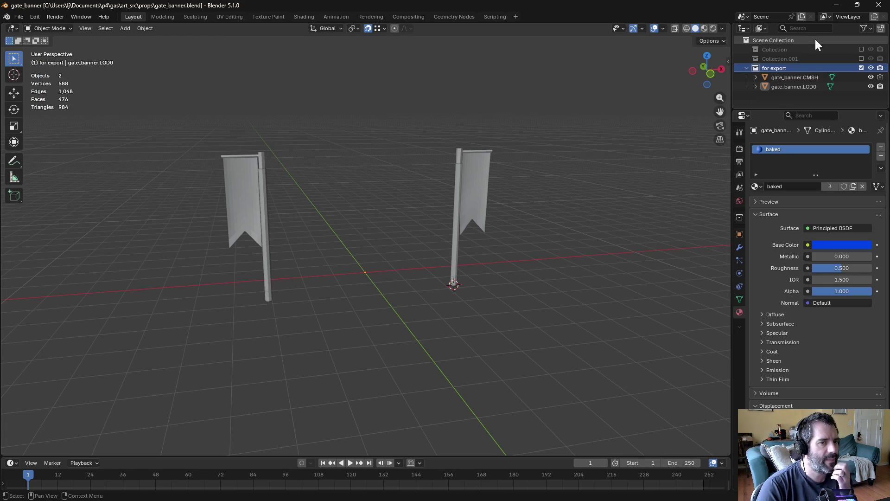
In the Shading workspace, show Collection.001, select combined then gate_banner.LOD0, and bake
{"action": "left_click", "coordinate": [304, 17]}
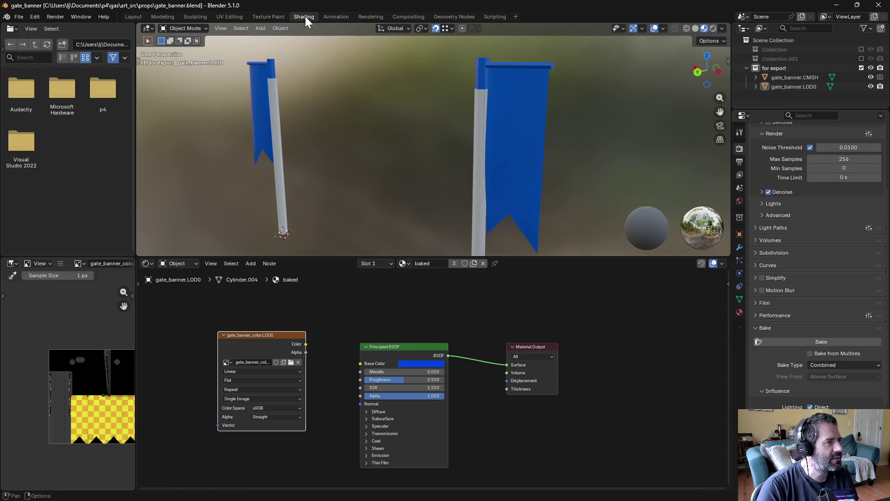
{"action": "left_click", "coordinate": [860, 59]}
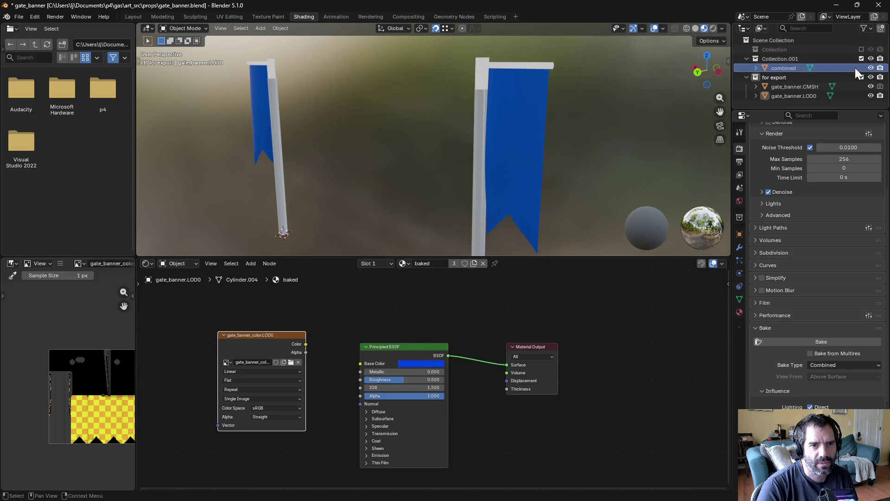
{"action": "left_click", "coordinate": [797, 68]}
{"action": "left_click", "coordinate": [787, 96], "text": "ctrl"}
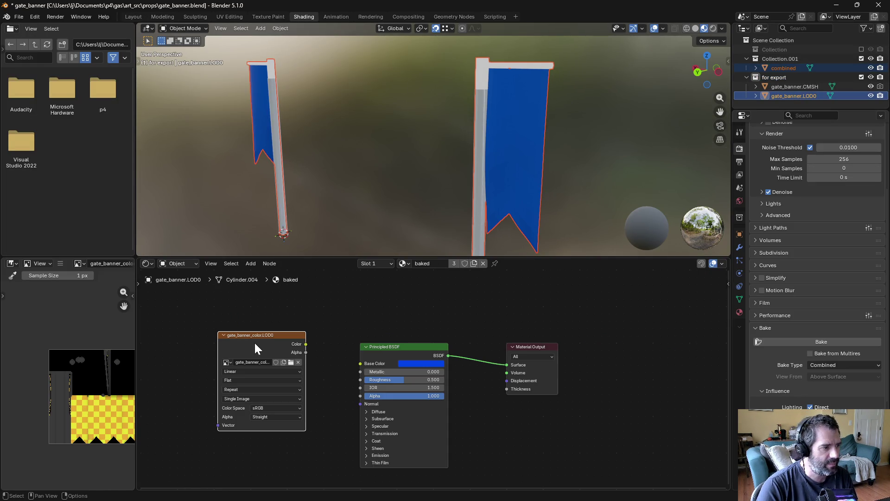
{"action": "scroll", "coordinate": [78, 386], "scroll_direction": "up", "scroll_amount": 3}
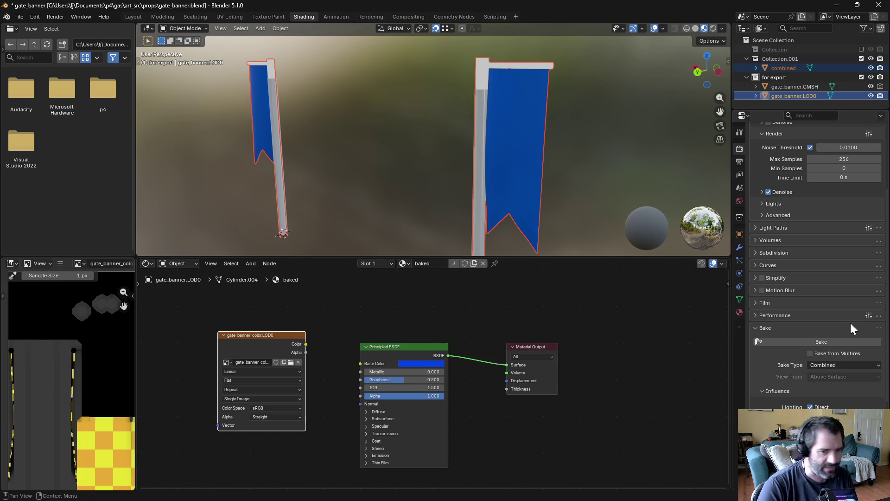
{"action": "left_click", "coordinate": [816, 343]}
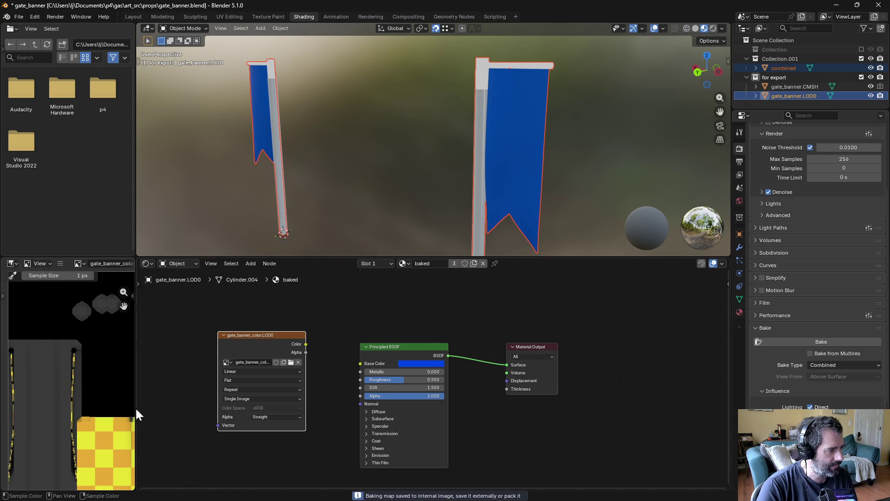
Lower the bake extrusion to 0.01 m, re-bake, and inspect the banners in the viewport
{"action": "scroll", "coordinate": [812, 429], "scroll_direction": "down", "scroll_amount": 4}
{"action": "scroll", "coordinate": [812, 389], "scroll_direction": "down", "scroll_amount": 2}
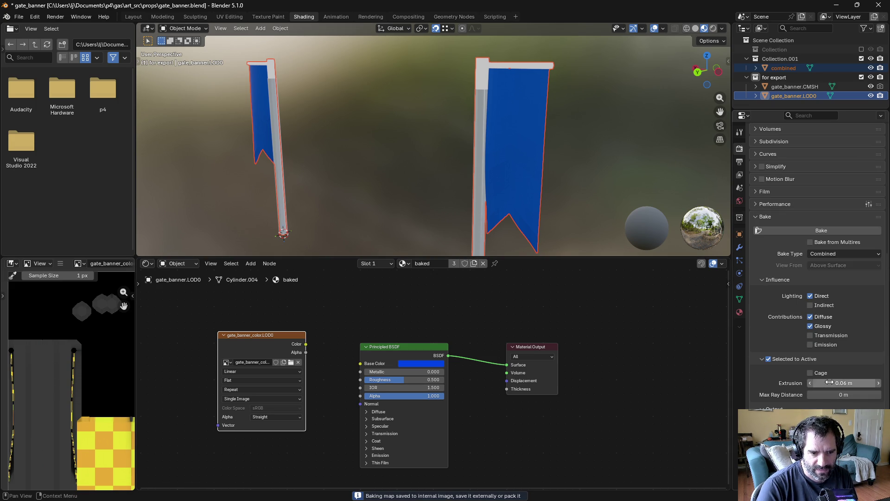
{"action": "left_click", "coordinate": [811, 383]}
{"action": "left_click", "coordinate": [811, 383]}
{"action": "left_click", "coordinate": [811, 383]}
{"action": "left_click", "coordinate": [811, 383]}
{"action": "left_click", "coordinate": [812, 230]}
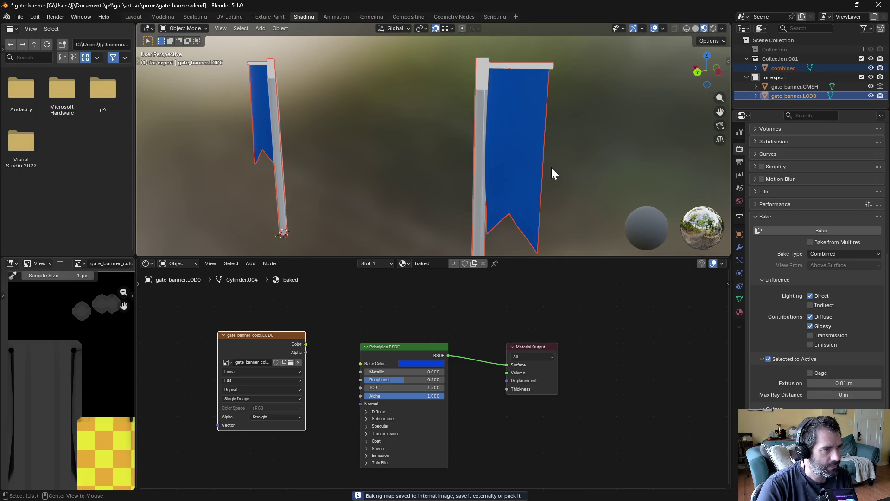
{"action": "mouse_move", "coordinate": [544, 179]}
{"action": "left_mouse_down"}
{"action": "mouse_move", "coordinate": [476, 193]}
{"action": "mouse_move", "coordinate": [619, 183]}
{"action": "mouse_move", "coordinate": [561, 185]}
{"action": "left_mouse_up"}
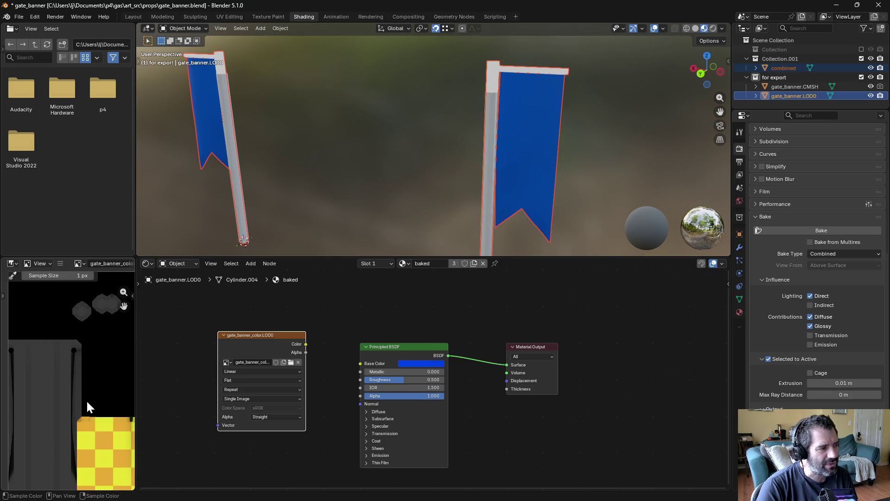
{"action": "scroll", "coordinate": [70, 402], "scroll_direction": "down", "scroll_amount": 2}
{"action": "scroll", "coordinate": [69, 403], "scroll_direction": "up", "scroll_amount": 1}
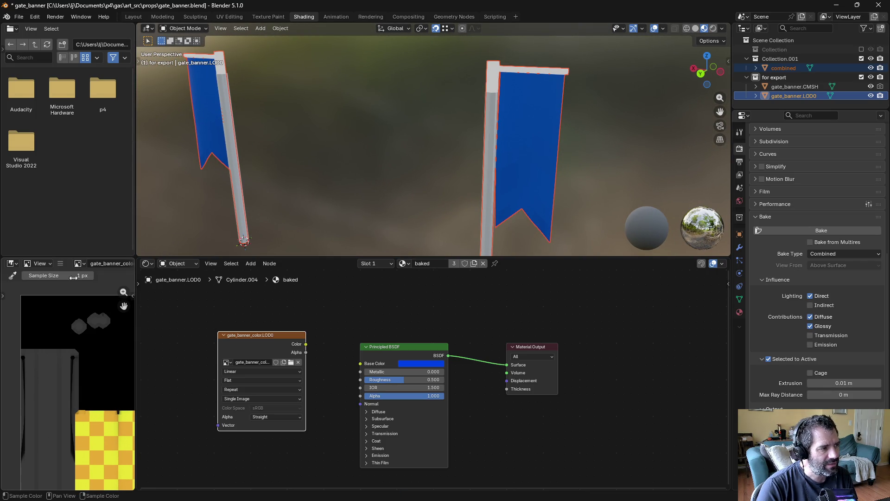
Save the baked checker image and gate_banner.blend, then return to Unity
{"action": "left_click", "coordinate": [61, 263]}
{"action": "mouse_move", "coordinate": [84, 282]}
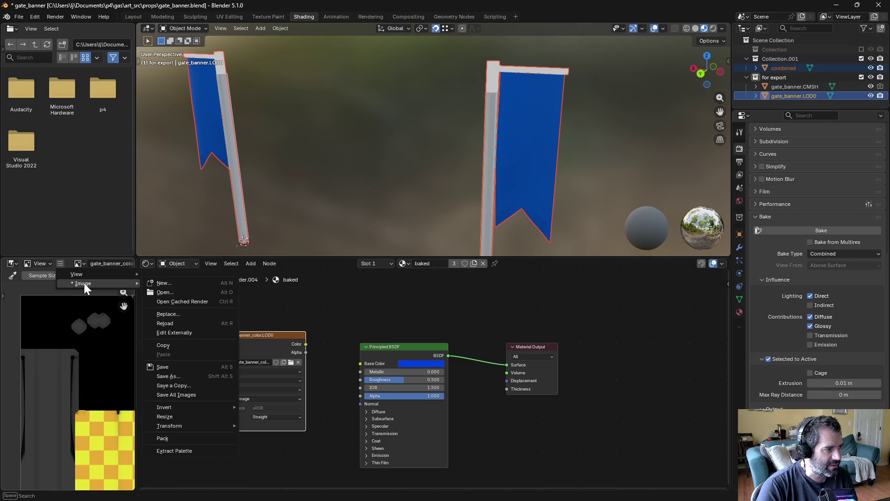
{"action": "left_click", "coordinate": [182, 363]}
{"action": "key", "text": "ctrl+s"}
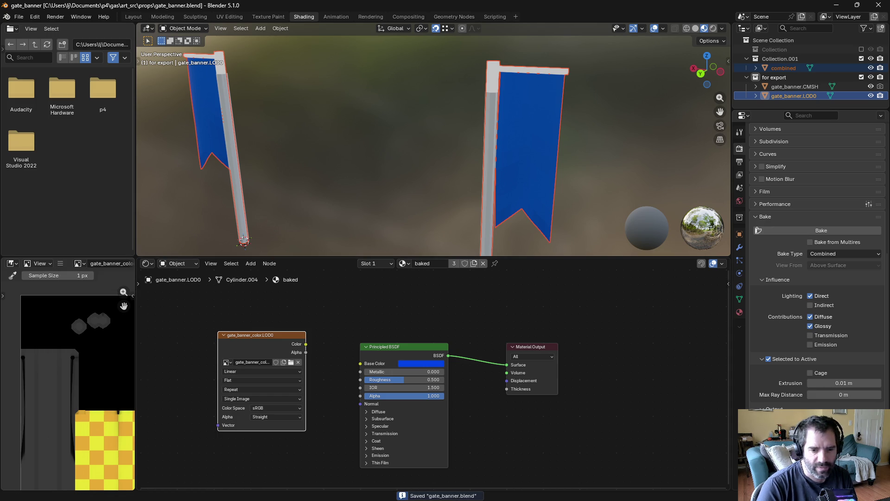
{"action": "key", "text": "alt+Tab"}
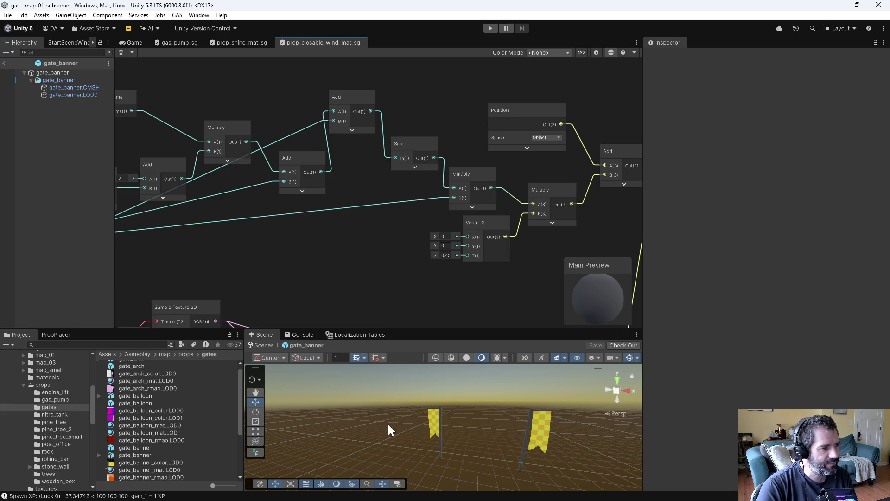
Dock the Scene view above the wind Shader Graph and zoom toward the gate banners
{"action": "mouse_move", "coordinate": [262, 335]}
{"action": "left_mouse_down"}
{"action": "mouse_move", "coordinate": [232, 184]}
{"action": "mouse_move", "coordinate": [144, 57]}
{"action": "mouse_move", "coordinate": [152, 84]}
{"action": "left_mouse_up"}
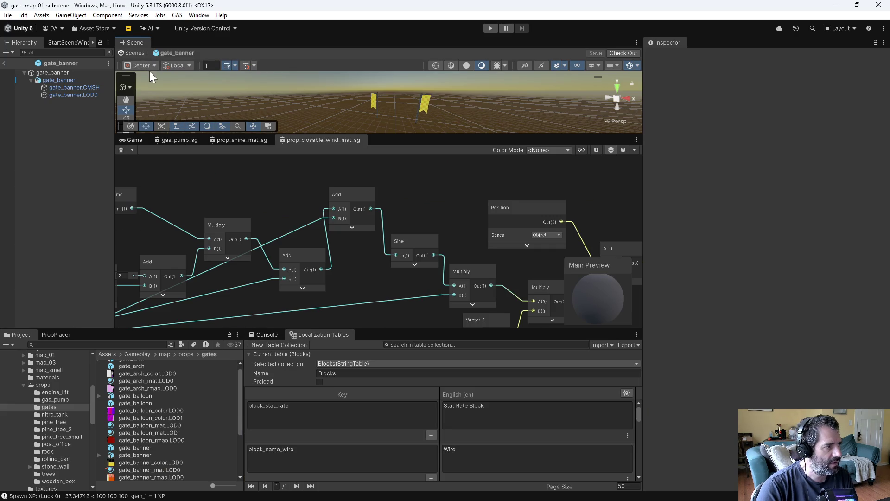
{"action": "mouse_move", "coordinate": [138, 42]}
{"action": "left_mouse_down"}
{"action": "mouse_move", "coordinate": [141, 177]}
{"action": "mouse_move", "coordinate": [137, 156]}
{"action": "mouse_move", "coordinate": [105, 242]}
{"action": "mouse_move", "coordinate": [137, 143]}
{"action": "left_mouse_up"}
{"action": "mouse_move", "coordinate": [393, 187]}
{"action": "left_mouse_down"}
{"action": "mouse_move", "coordinate": [397, 204]}
{"action": "mouse_move", "coordinate": [473, 193]}
{"action": "mouse_move", "coordinate": [528, 207]}
{"action": "mouse_move", "coordinate": [517, 200]}
{"action": "mouse_move", "coordinate": [573, 201]}
{"action": "mouse_move", "coordinate": [414, 229]}
{"action": "mouse_move", "coordinate": [314, 233]}
{"action": "mouse_move", "coordinate": [522, 169]}
{"action": "mouse_move", "coordinate": [622, 164]}
{"action": "mouse_move", "coordinate": [509, 197]}
{"action": "mouse_move", "coordinate": [168, 193]}
{"action": "mouse_move", "coordinate": [265, 224]}
{"action": "mouse_move", "coordinate": [280, 203]}
{"action": "mouse_move", "coordinate": [427, 230]}
{"action": "left_mouse_up"}
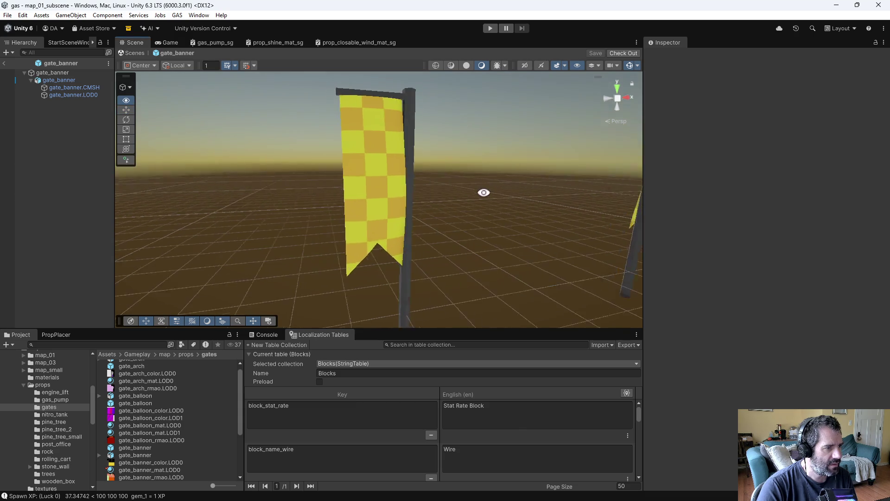
Switch to Blender and scroll in the Image Editor to inspect the baked checker texture
{"action": "key", "text": "alt+Tab"}
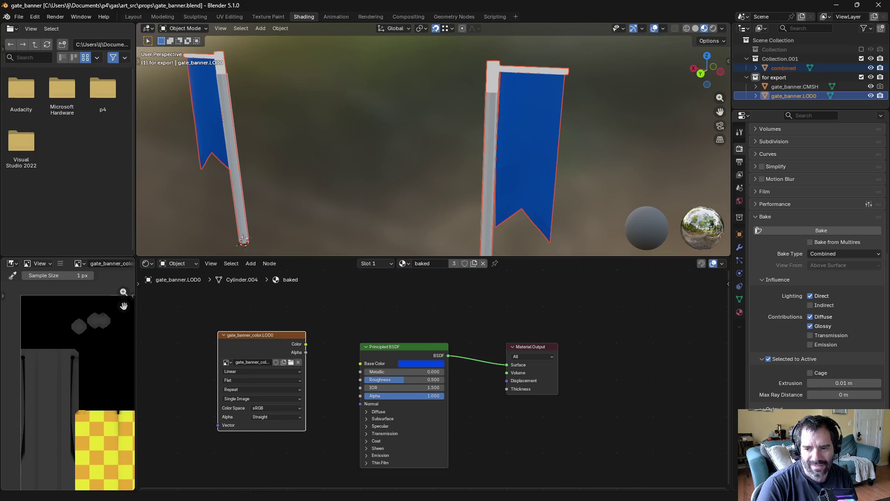
{"action": "scroll", "coordinate": [69, 403], "scroll_direction": "up", "scroll_amount": 3}
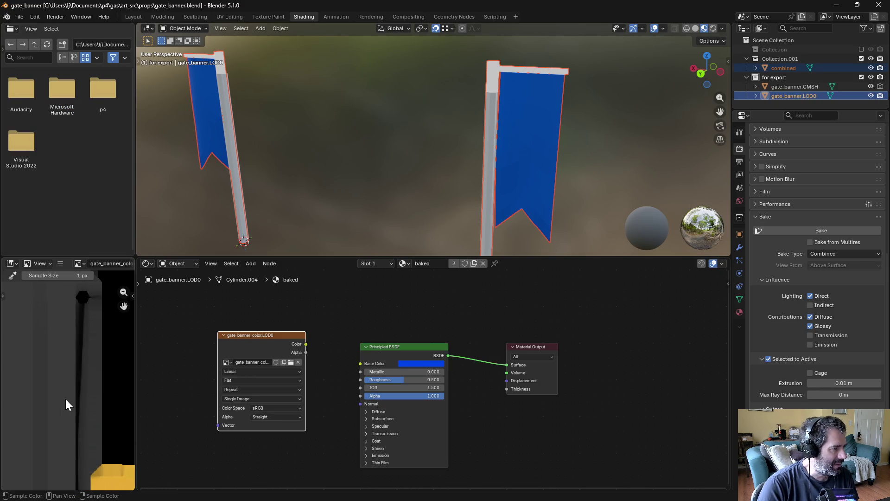
{"action": "scroll", "coordinate": [66, 400], "scroll_direction": "down", "scroll_amount": 3}
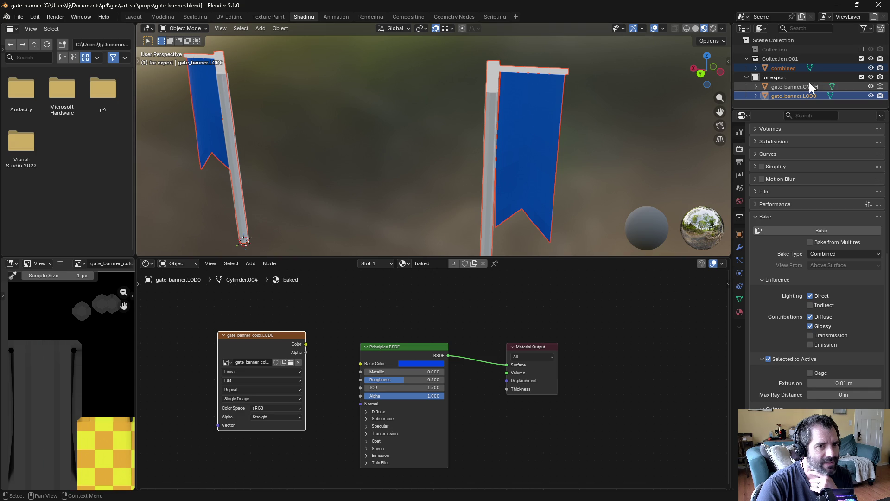
Set the combined object's Principled BSDF Alpha to 0.000 and save the blend file
{"action": "left_click", "coordinate": [757, 67]}
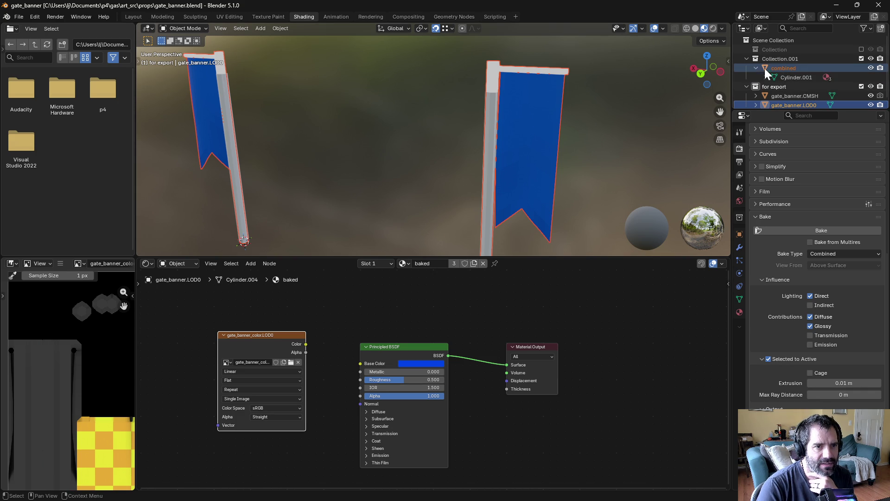
{"action": "left_click", "coordinate": [757, 68]}
{"action": "left_click", "coordinate": [783, 68]}
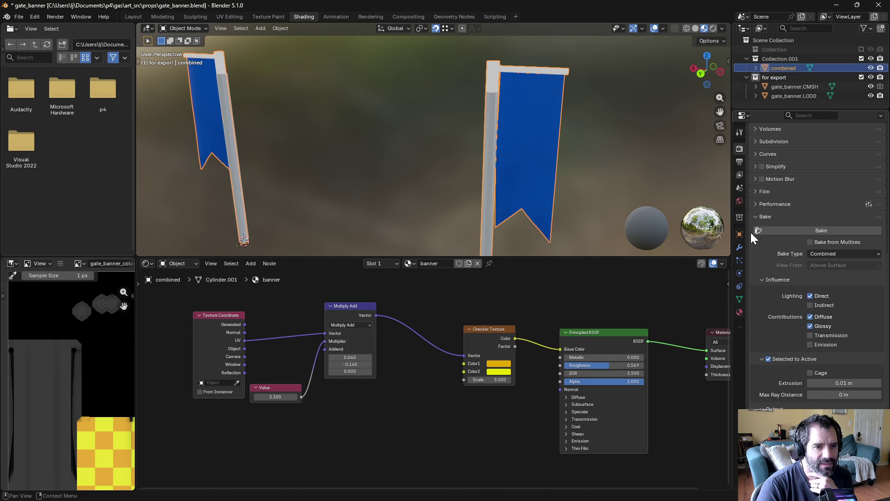
{"action": "left_click", "coordinate": [739, 312]}
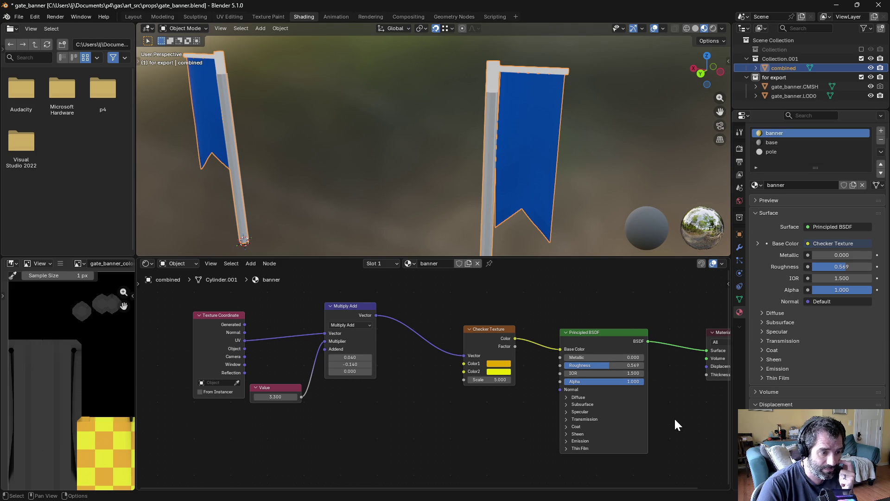
{"action": "left_click_drag", "start_coordinate": [675, 418], "coordinate": [607, 402]}
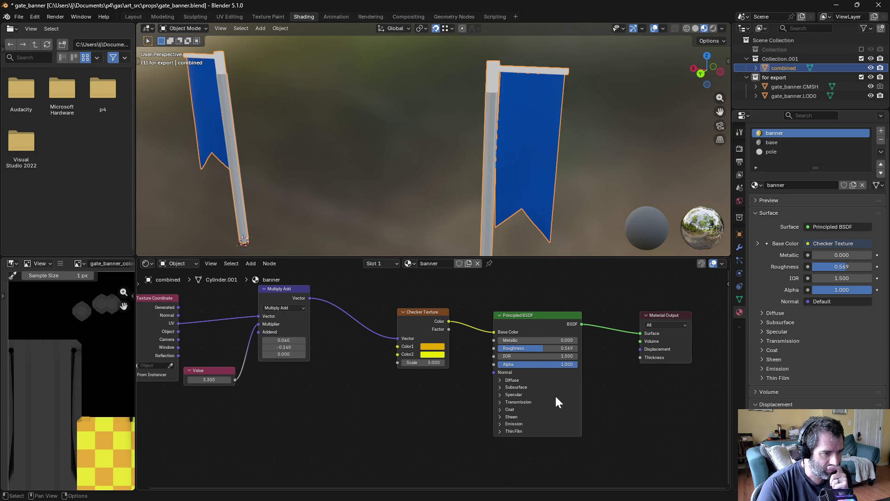
{"action": "mouse_move", "coordinate": [535, 365]}
{"action": "left_mouse_down"}
{"action": "mouse_move", "coordinate": [462, 365]}
{"action": "mouse_move", "coordinate": [497, 363]}
{"action": "left_mouse_up"}
{"action": "key", "text": "ctrl+s"}
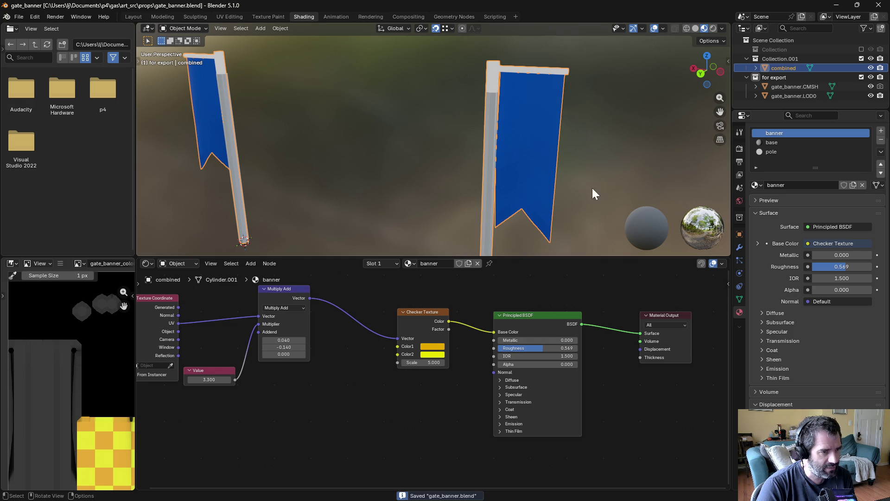
Select gate_banner.LOD0 as bake target and show its Render bake settings
{"action": "left_click", "coordinate": [785, 94]}
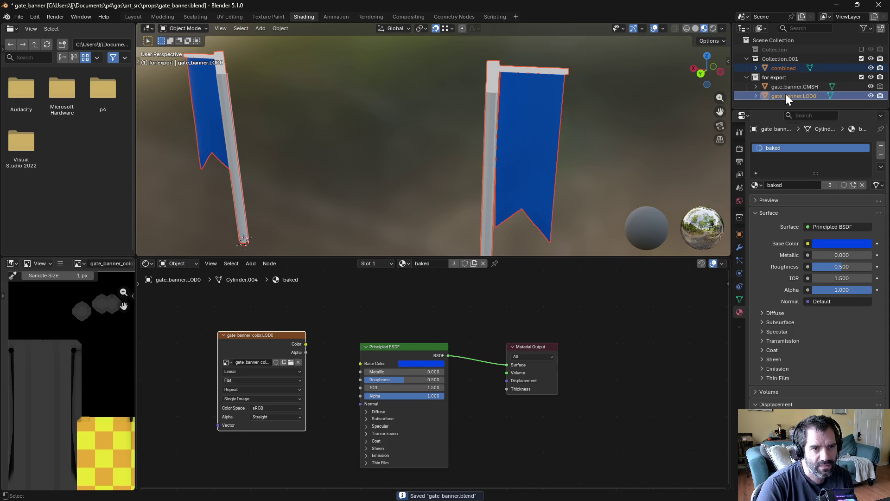
{"action": "left_click", "coordinate": [739, 151]}
{"action": "scroll", "coordinate": [110, 380], "scroll_direction": "down", "scroll_amount": 2}
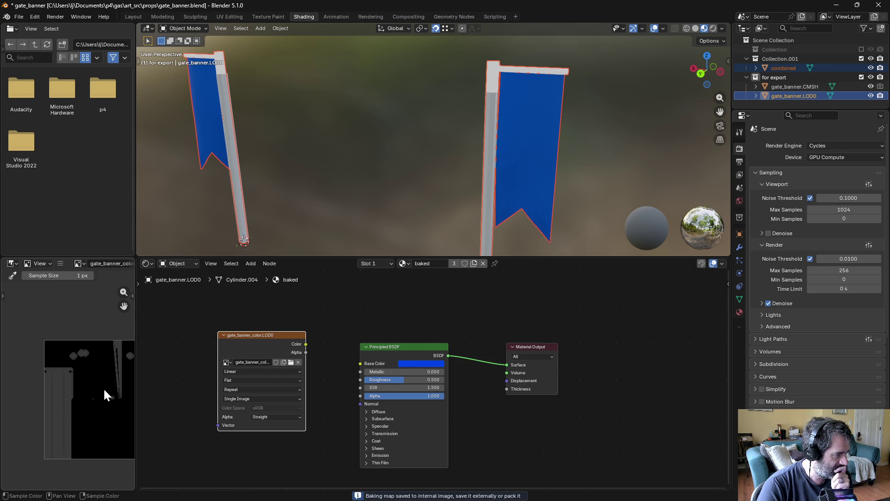
Set the combined banner material's Alpha to 0.036 and save the blend file
{"action": "scroll", "coordinate": [103, 395], "scroll_direction": "up", "scroll_amount": 1}
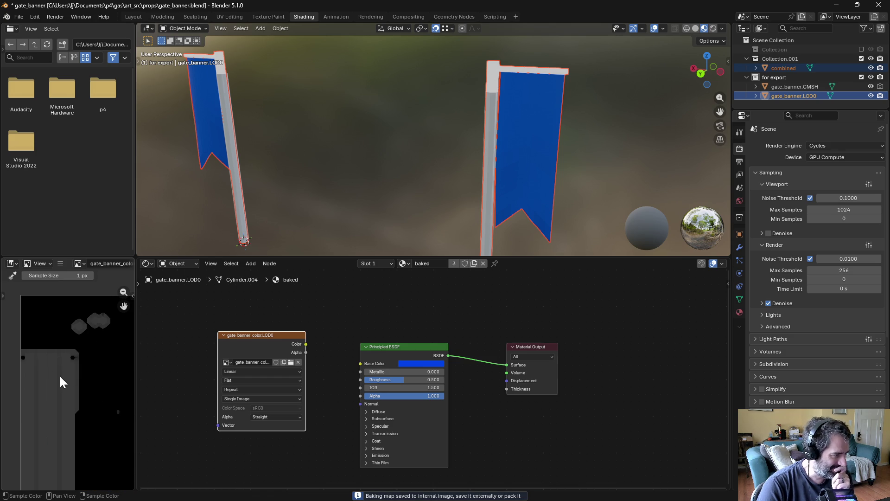
{"action": "scroll", "coordinate": [83, 393], "scroll_direction": "down", "scroll_amount": 3}
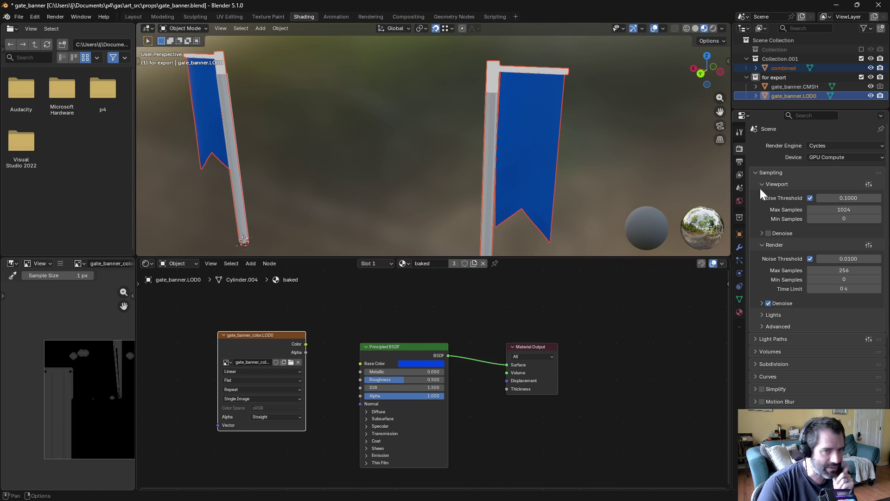
{"action": "left_click", "coordinate": [739, 313]}
{"action": "left_click", "coordinate": [783, 69]}
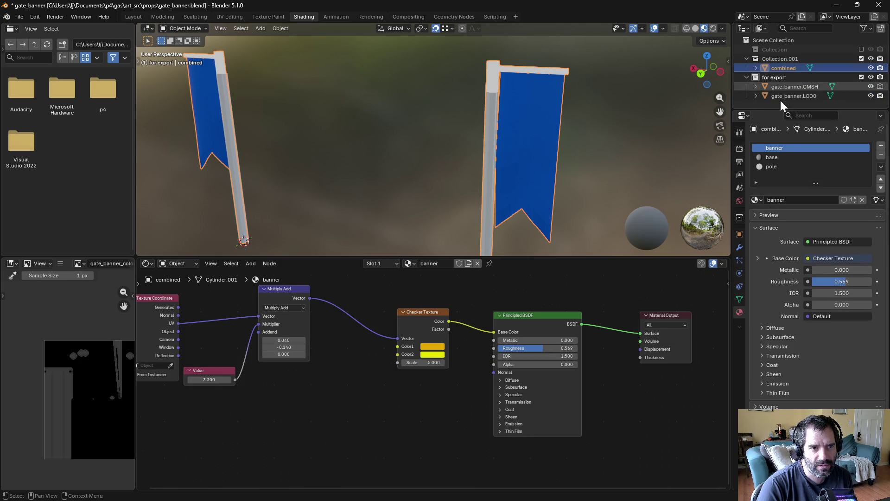
{"action": "left_click_drag", "start_coordinate": [533, 364], "coordinate": [533, 364]}
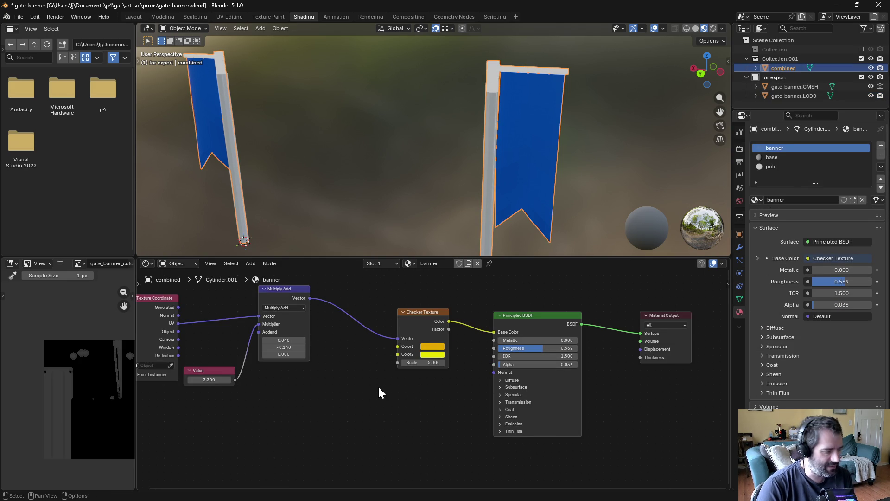
{"action": "key", "text": "ctrl+s"}
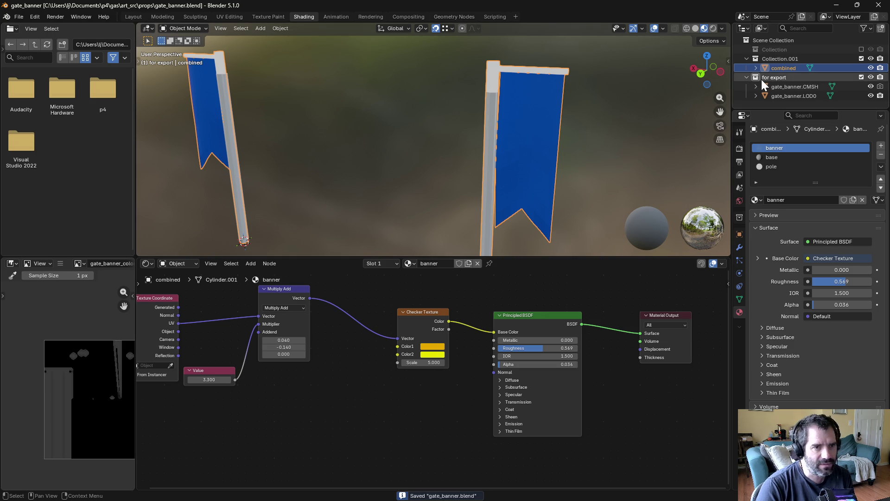
Select gate_banner.LOD0 and bake its colour texture from Render properties
{"action": "left_click", "coordinate": [790, 96]}
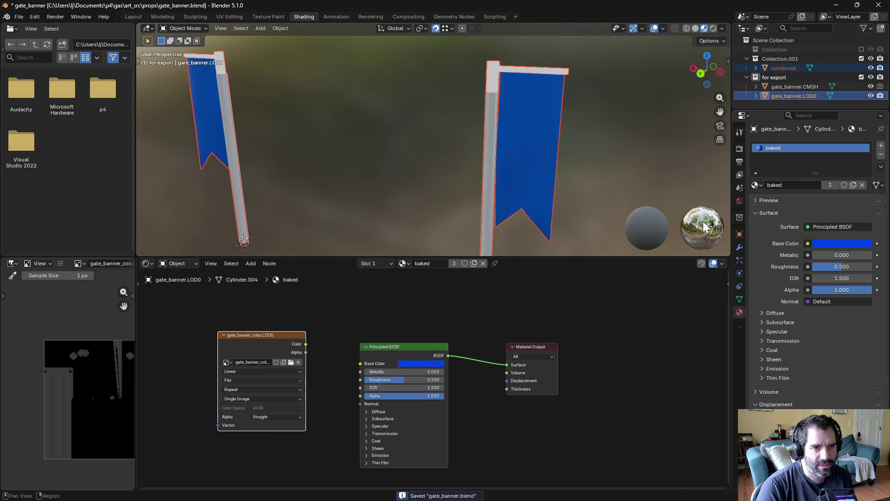
{"action": "left_click", "coordinate": [740, 149]}
{"action": "scroll", "coordinate": [784, 355], "scroll_direction": "down", "scroll_amount": 6}
{"action": "left_click", "coordinate": [811, 360]}
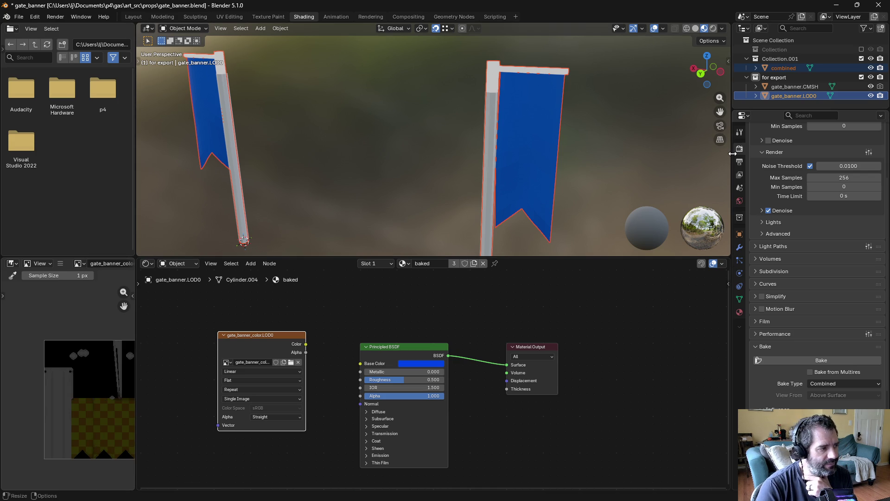
Raise the combined material's Alpha to 1.000 and Transmission Weight to 1.000, then save
{"action": "left_click", "coordinate": [788, 68]}
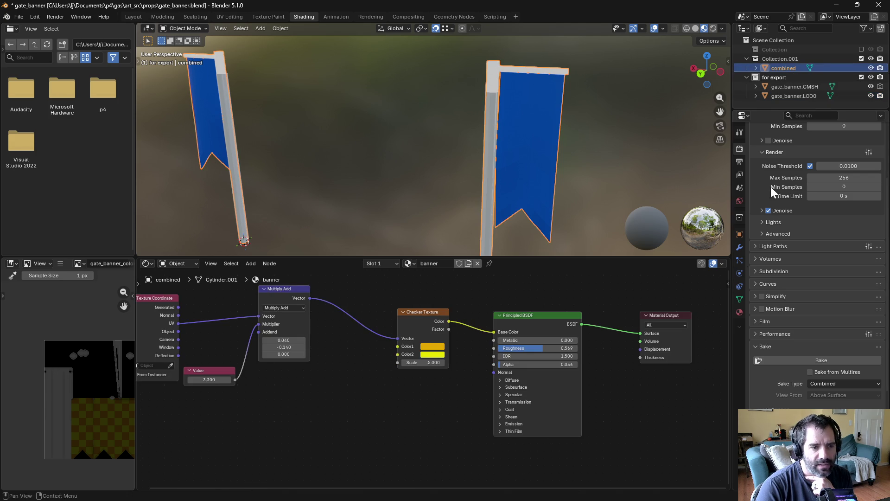
{"action": "left_click_drag", "start_coordinate": [529, 365], "coordinate": [580, 370]}
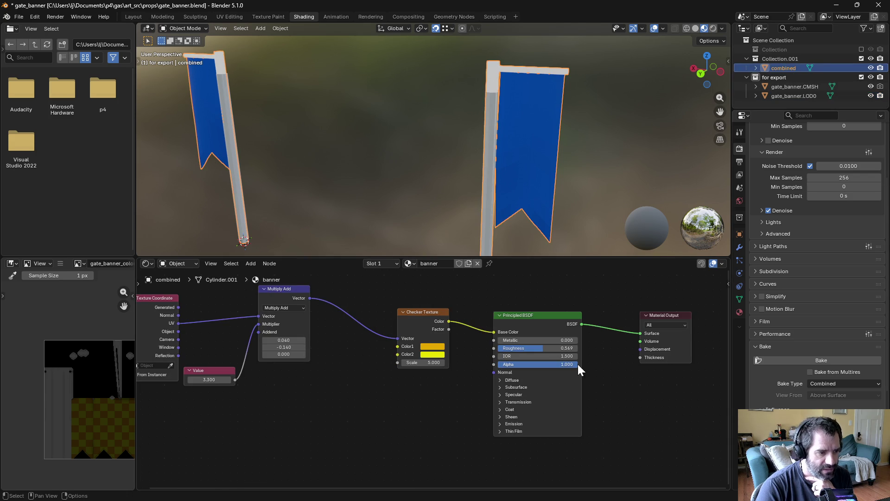
{"action": "left_click", "coordinate": [501, 402]}
{"action": "left_click_drag", "start_coordinate": [502, 411], "coordinate": [577, 411]}
{"action": "key", "text": "ctrl+s"}
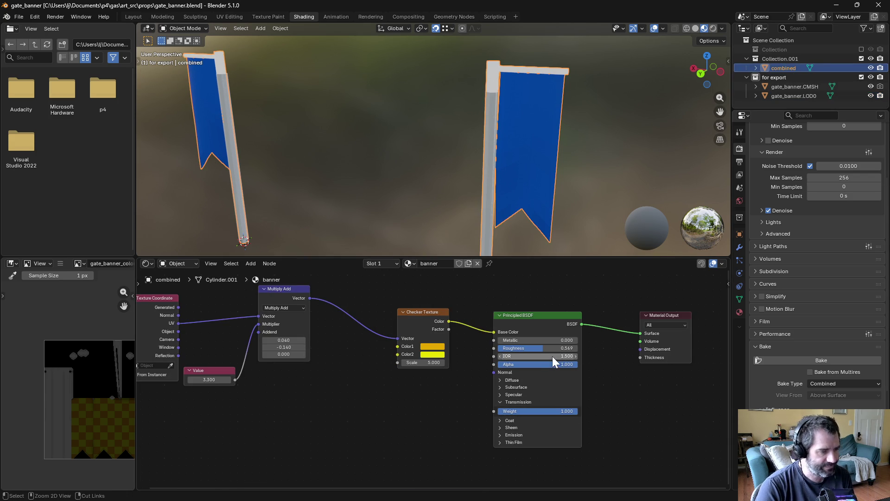
Reset the combined material's Transmission Weight to 0 and reselect gate_banner.LOD0 for baking
{"action": "left_click", "coordinate": [785, 94]}
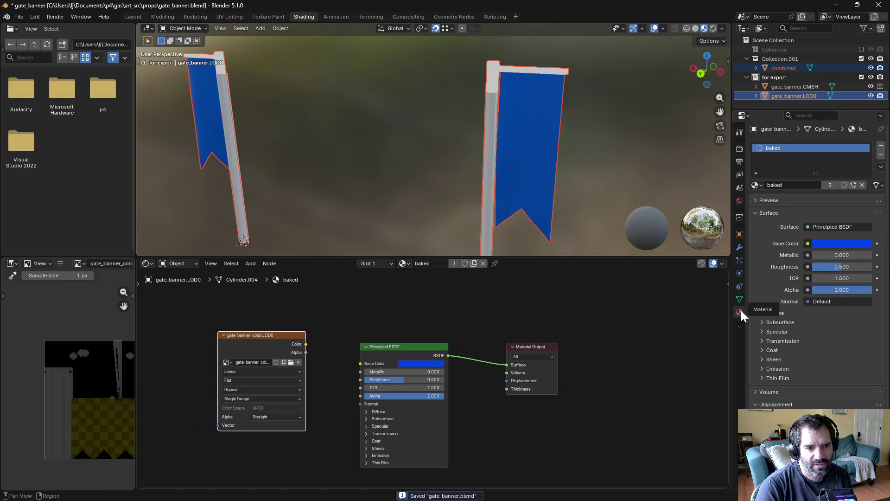
{"action": "scroll", "coordinate": [740, 159], "scroll_direction": "up", "scroll_amount": 5}
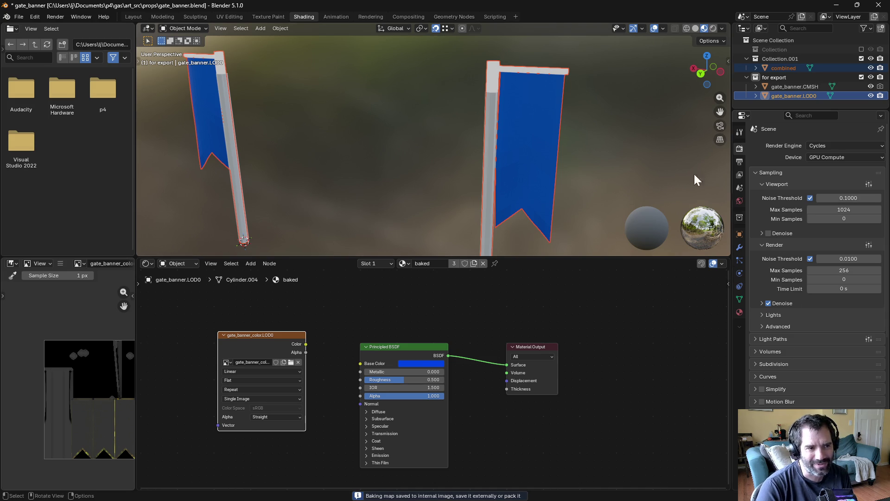
{"action": "left_click", "coordinate": [772, 70]}
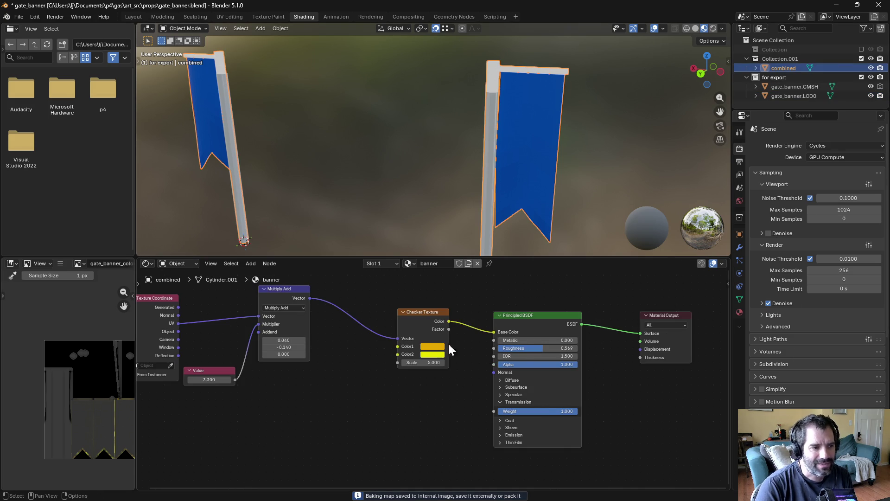
{"action": "key", "text": "BackSpace"}
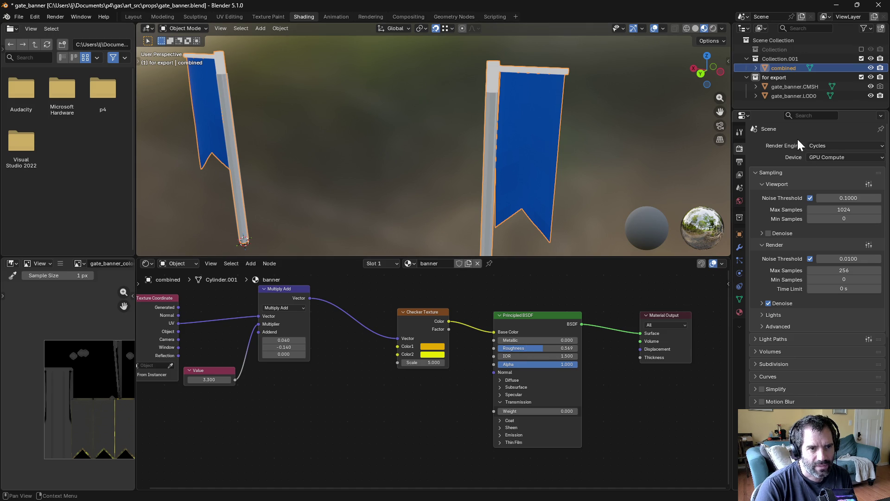
{"action": "left_click", "coordinate": [800, 95]}
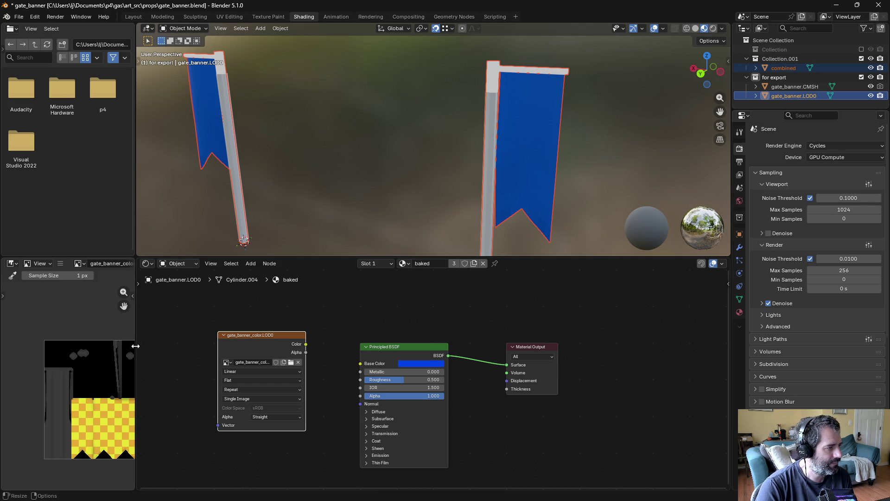
{"action": "left_click", "coordinate": [61, 264]}
Save the baked yellow checker image and enlarge the preview to fit the whole texture
{"action": "mouse_move", "coordinate": [85, 285]}
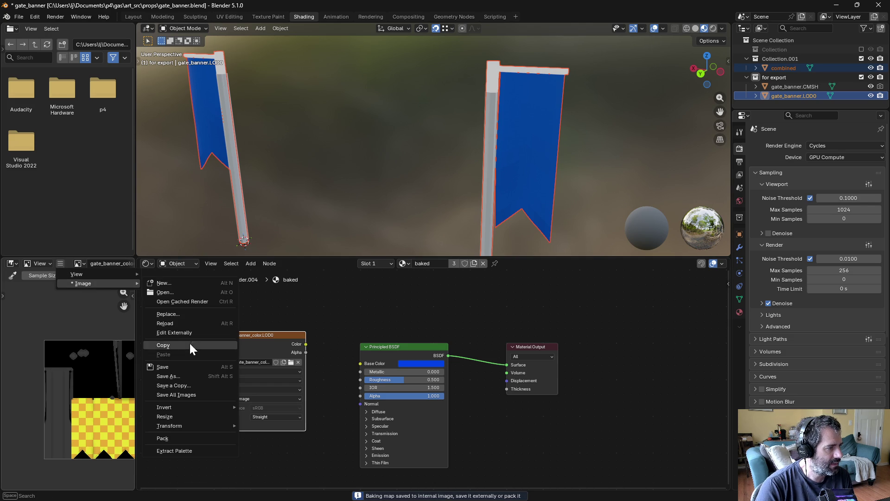
{"action": "left_click", "coordinate": [185, 361]}
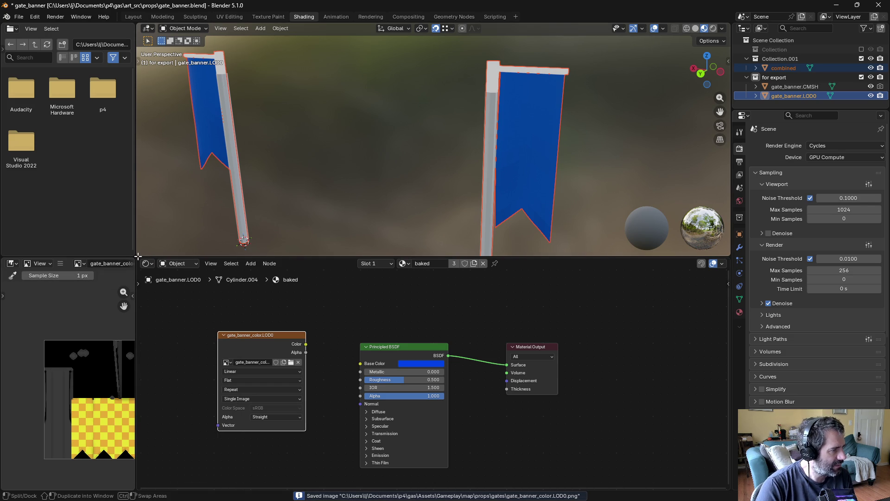
{"action": "mouse_move", "coordinate": [137, 256]}
{"action": "left_mouse_down"}
{"action": "mouse_move", "coordinate": [140, 271]}
{"action": "mouse_move", "coordinate": [137, 258]}
{"action": "mouse_move", "coordinate": [153, 243]}
{"action": "mouse_move", "coordinate": [136, 258]}
{"action": "mouse_move", "coordinate": [204, 275]}
{"action": "mouse_move", "coordinate": [310, 275]}
{"action": "left_mouse_up"}
{"action": "left_click_drag", "start_coordinate": [238, 258], "coordinate": [238, 170]}
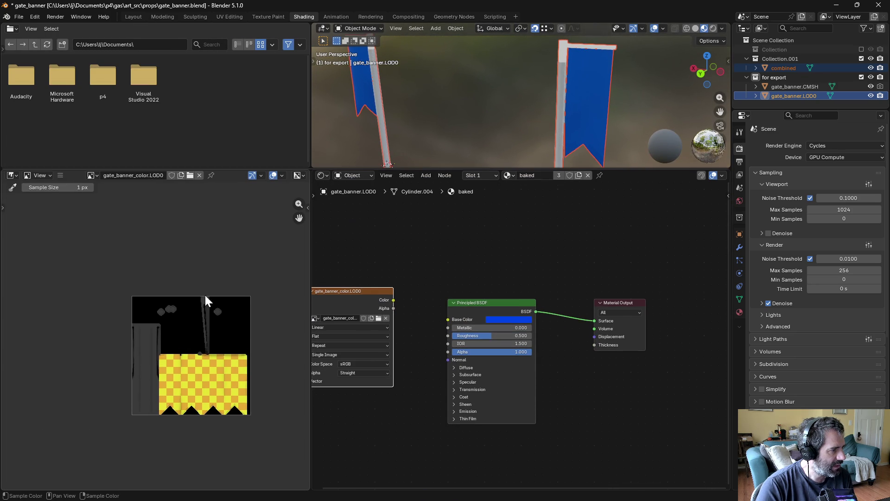
{"action": "key", "text": "Home"}
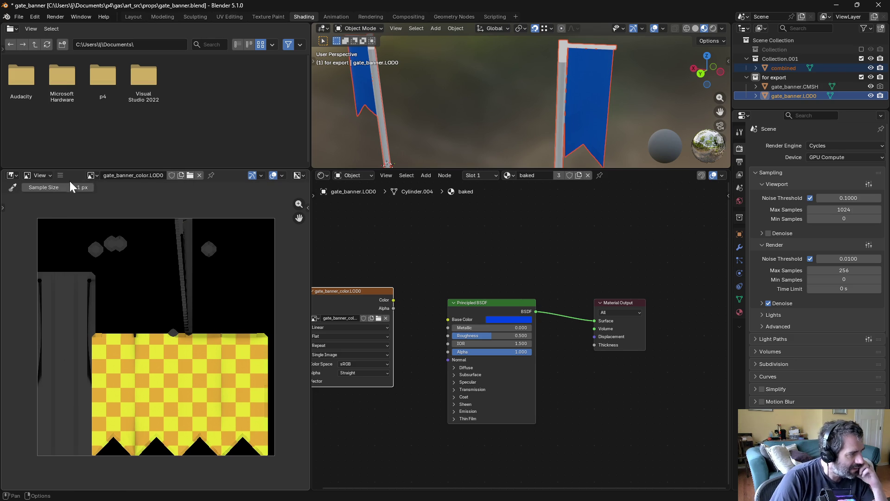
Save gate_banner.blend, return to Unity, and orbit around the yellow-checkered banners
{"action": "left_click", "coordinate": [12, 175]}
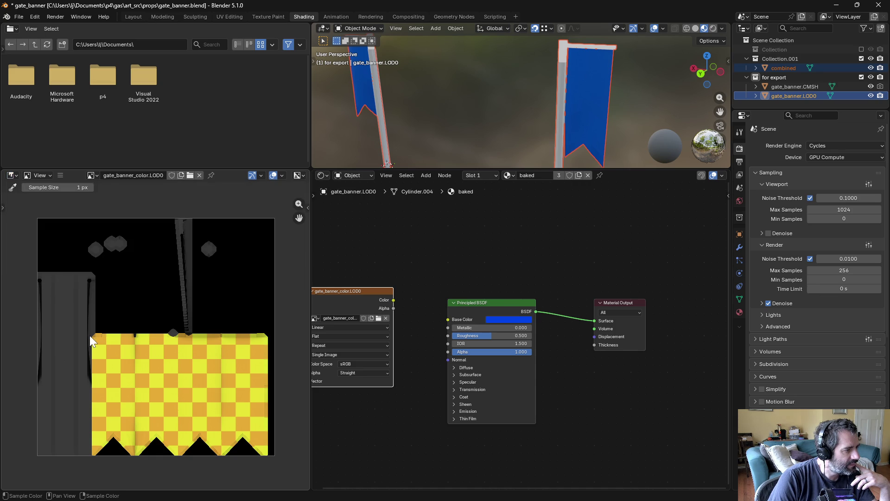
{"action": "scroll", "coordinate": [51, 282], "scroll_direction": "up", "scroll_amount": 2}
{"action": "scroll", "coordinate": [49, 294], "scroll_direction": "down", "scroll_amount": 4}
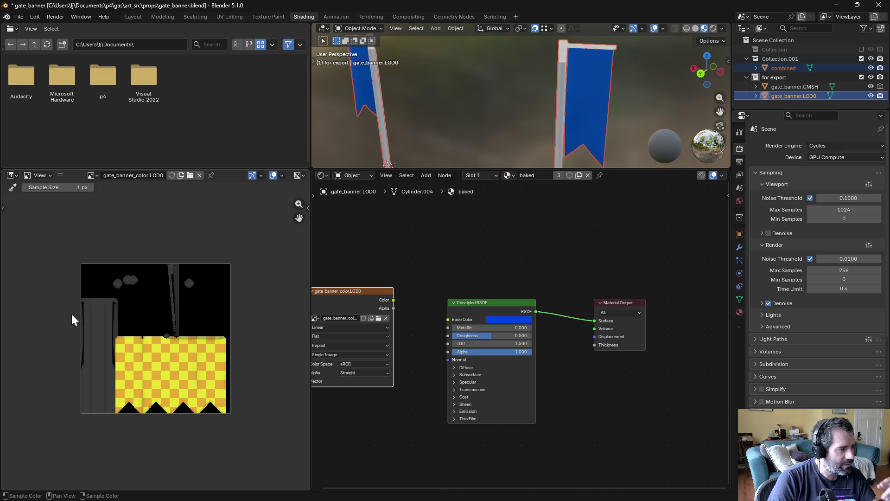
{"action": "key", "text": "ctrl+s"}
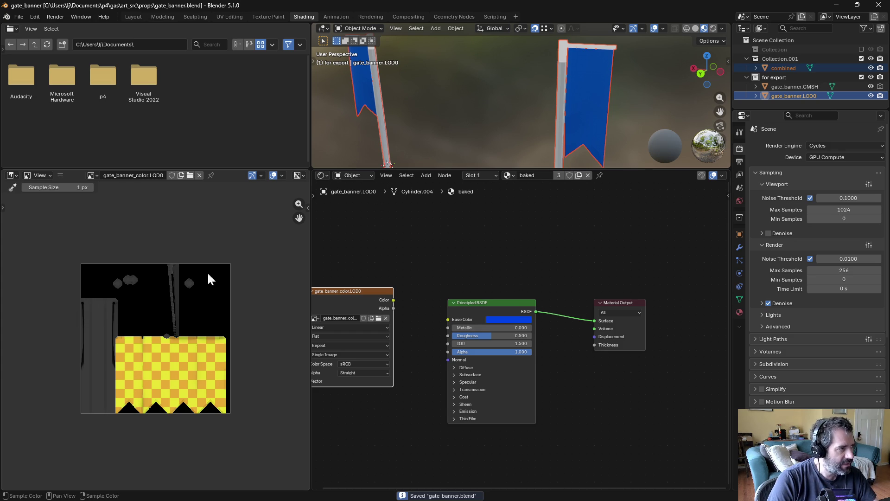
{"action": "key", "text": "alt+Tab"}
{"action": "mouse_move", "coordinate": [519, 214]}
{"action": "left_mouse_down"}
{"action": "mouse_move", "coordinate": [363, 197]}
{"action": "mouse_move", "coordinate": [741, 201]}
{"action": "mouse_move", "coordinate": [687, 281]}
{"action": "mouse_move", "coordinate": [507, 294]}
{"action": "mouse_move", "coordinate": [483, 189]}
{"action": "mouse_move", "coordinate": [628, 193]}
{"action": "mouse_move", "coordinate": [394, 185]}
{"action": "mouse_move", "coordinate": [395, 149]}
{"action": "mouse_move", "coordinate": [559, 235]}
{"action": "mouse_move", "coordinate": [511, 209]}
{"action": "left_mouse_up"}
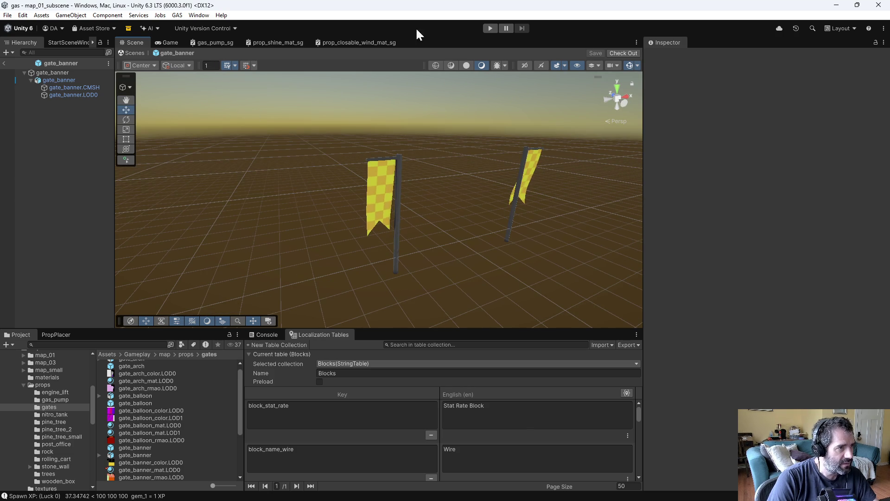
Enter Play mode to load map_01_scene and test the banners
{"action": "left_click", "coordinate": [487, 28]}
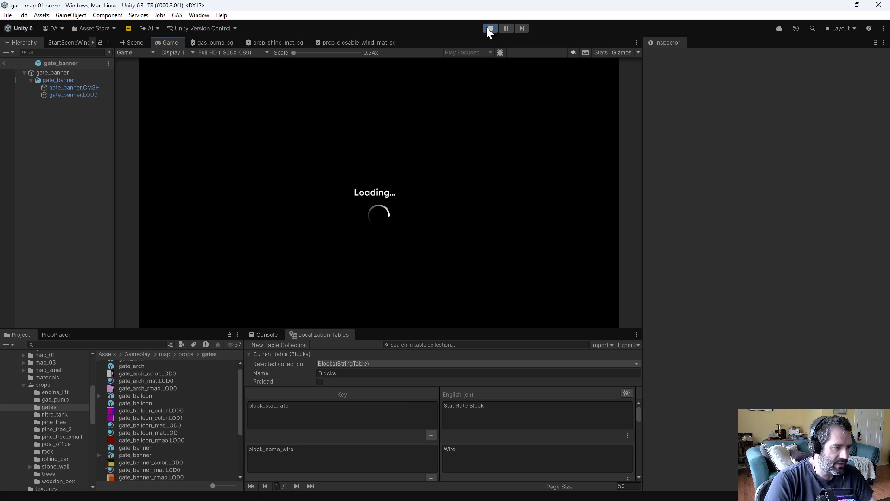
Show the Console, then drive the car with W, S and A into the balloons and around
{"action": "left_click", "coordinate": [279, 329]}
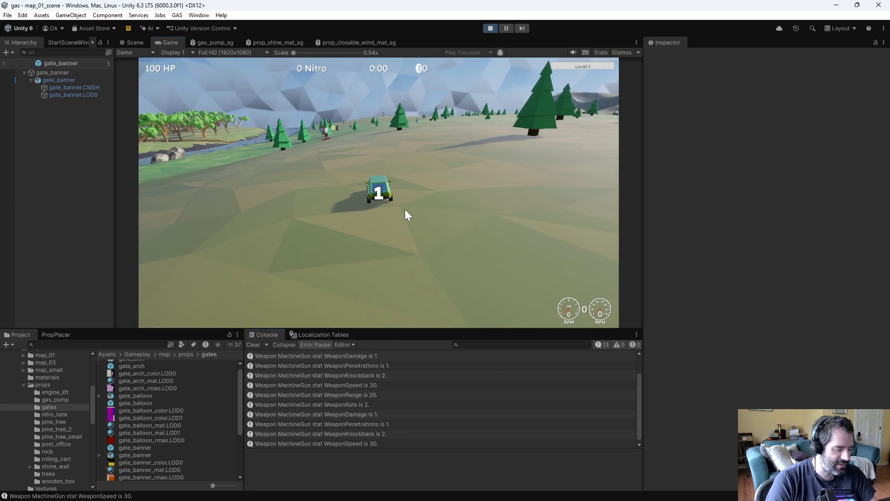
{"action": "key", "text": "w"}
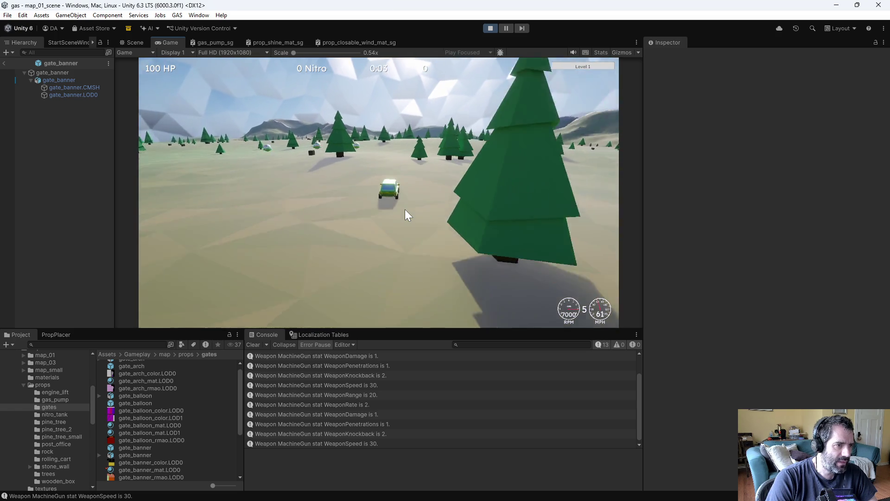
{"action": "key", "text": "s"}
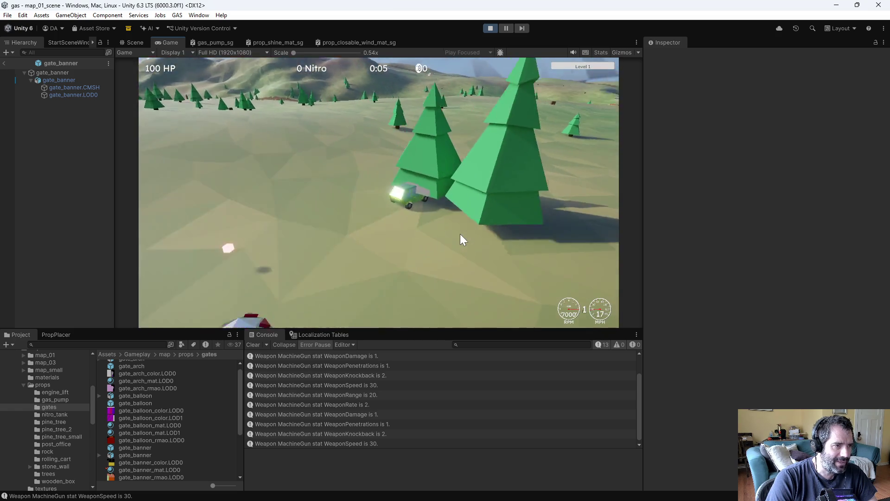
{"action": "key", "text": "w"}
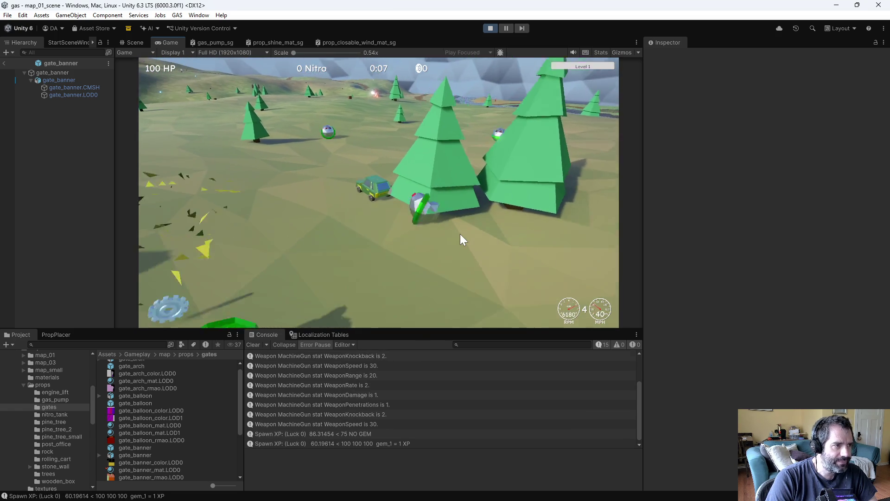
{"action": "key", "text": "a"}
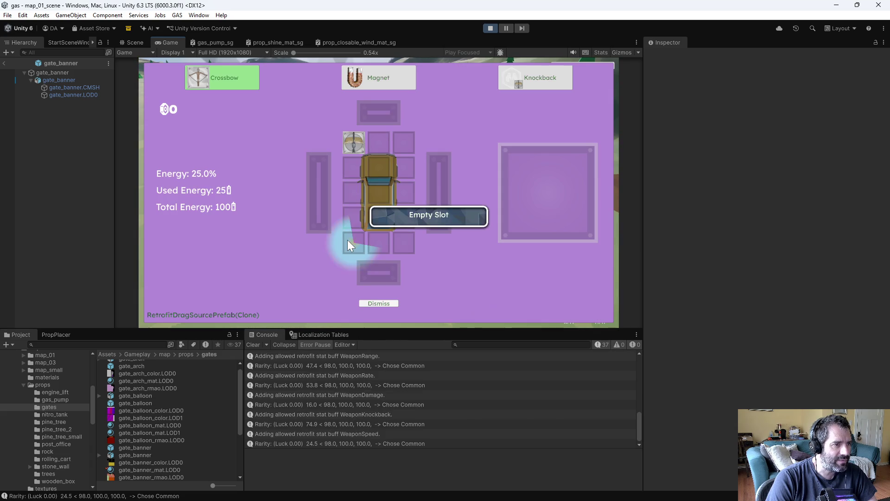
Fit the Magnet, Rate and Damage upgrades and a new Machine Gun onto the car, then stop Play Mode
{"action": "left_click_drag", "start_coordinate": [381, 79], "coordinate": [380, 167]}
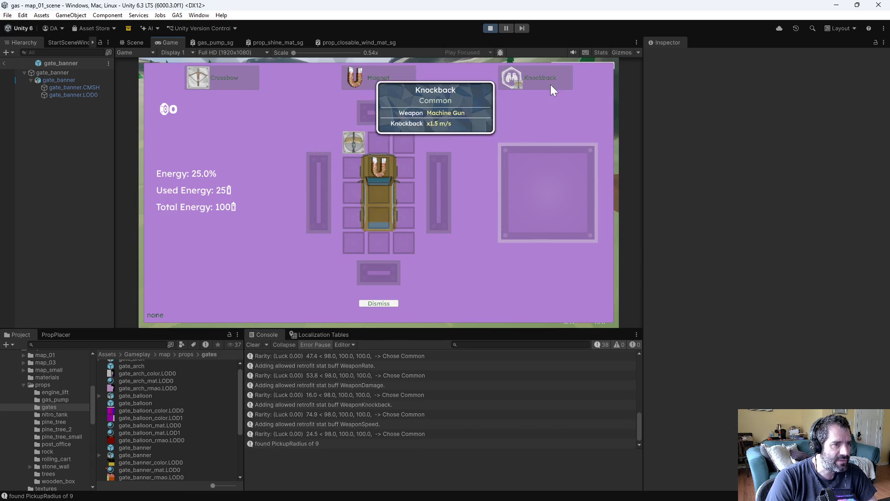
{"action": "key", "text": "Escape"}
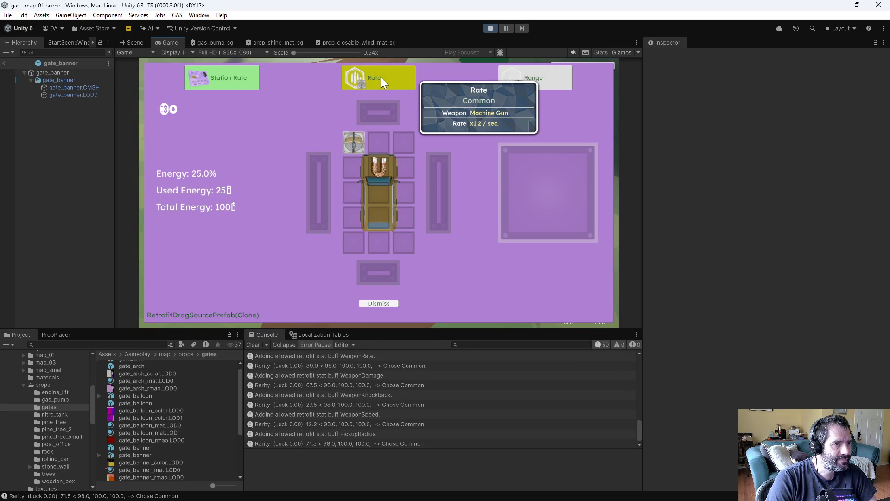
{"action": "left_click", "coordinate": [348, 141]}
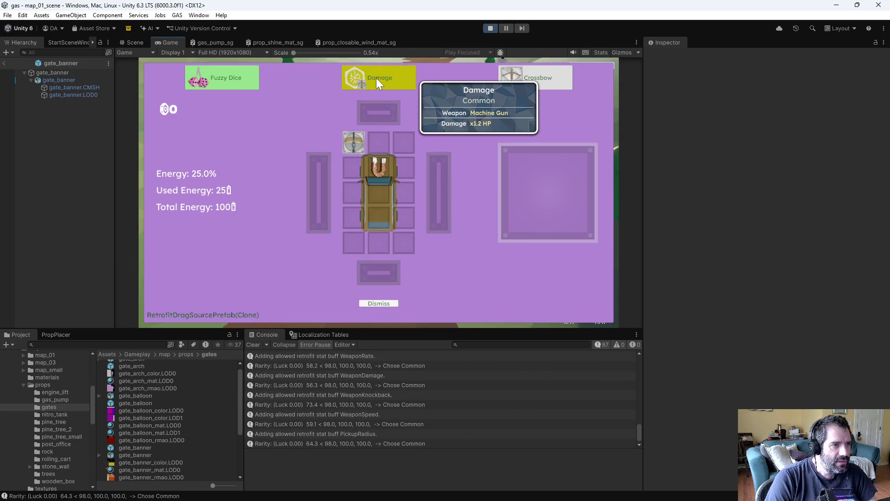
{"action": "left_click_drag", "start_coordinate": [377, 77], "coordinate": [355, 135]}
{"action": "left_click", "coordinate": [378, 303]}
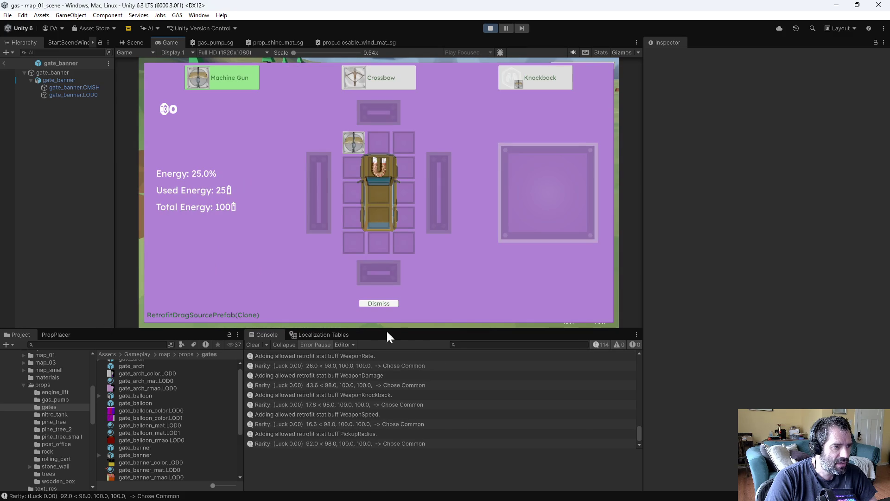
{"action": "mouse_move", "coordinate": [252, 79]}
{"action": "left_mouse_down"}
{"action": "mouse_move", "coordinate": [361, 172]}
{"action": "mouse_move", "coordinate": [381, 168]}
{"action": "mouse_move", "coordinate": [401, 145]}
{"action": "left_mouse_up"}
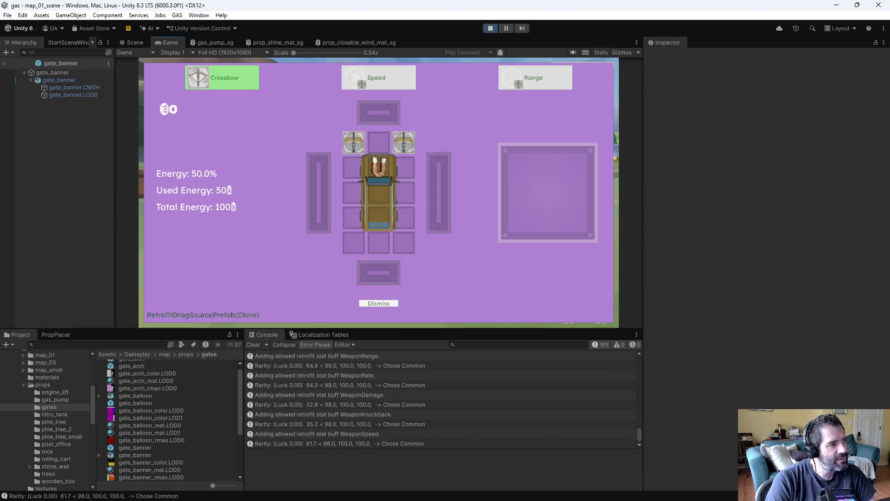
{"action": "left_click", "coordinate": [492, 28]}
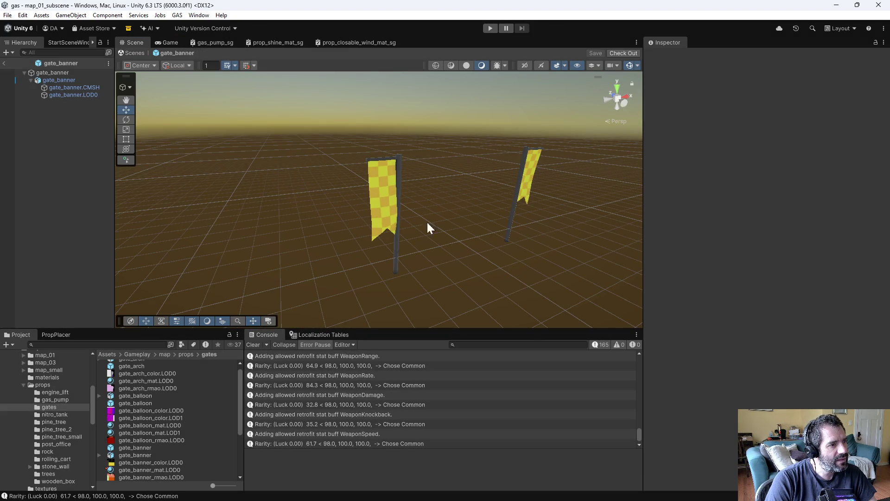
Reconcile offline work on the workspace root and select gate_banner_color.LOD0.png among the reconciled files
{"action": "key", "text": "alt+Tab"}
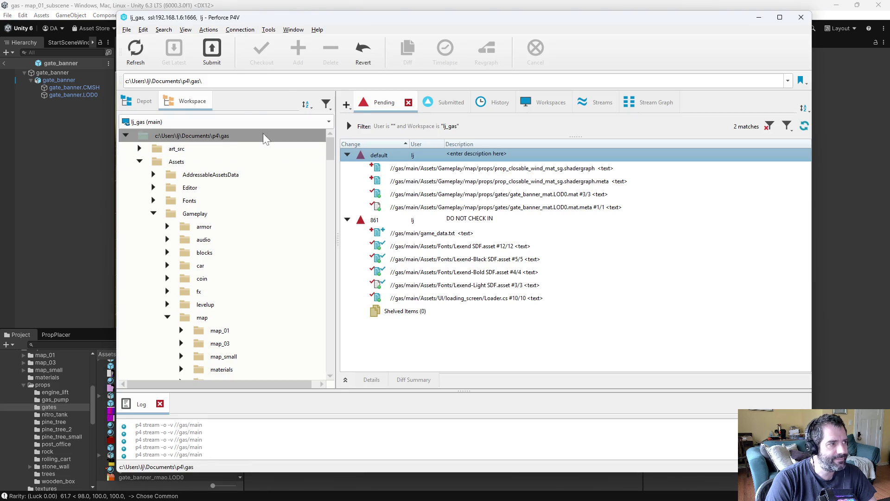
{"action": "right_click", "coordinate": [230, 135]}
{"action": "left_click", "coordinate": [293, 127]}
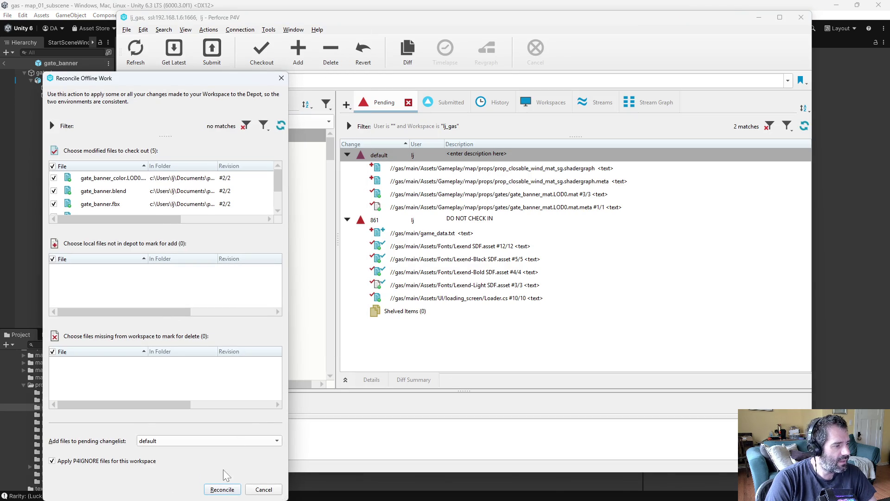
{"action": "left_click", "coordinate": [221, 489]}
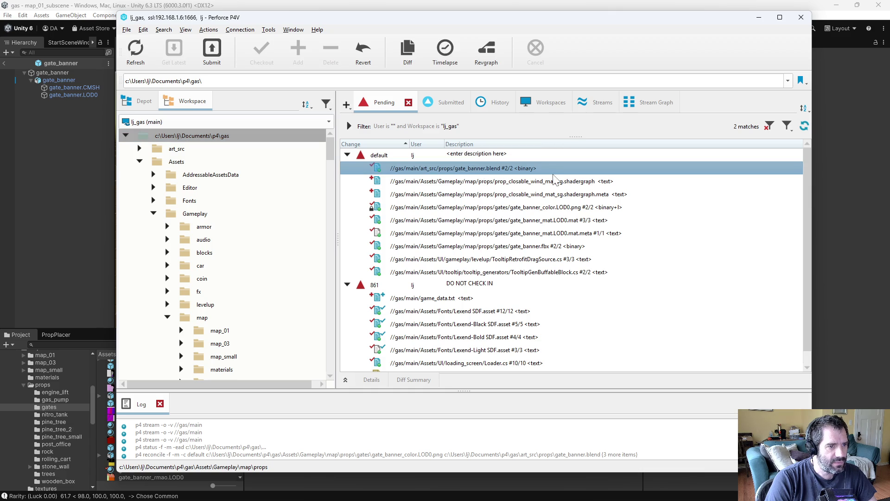
{"action": "left_click", "coordinate": [597, 181]}
{"action": "left_click", "coordinate": [593, 195]}
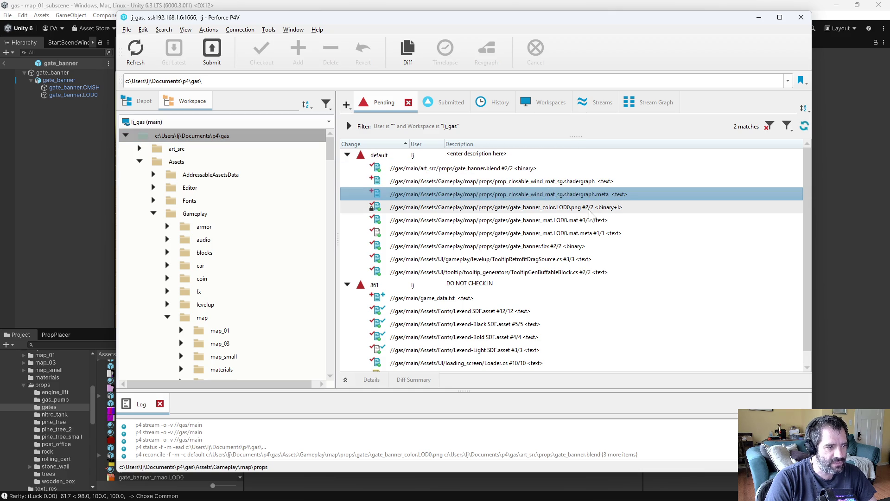
{"action": "left_click", "coordinate": [590, 210]}
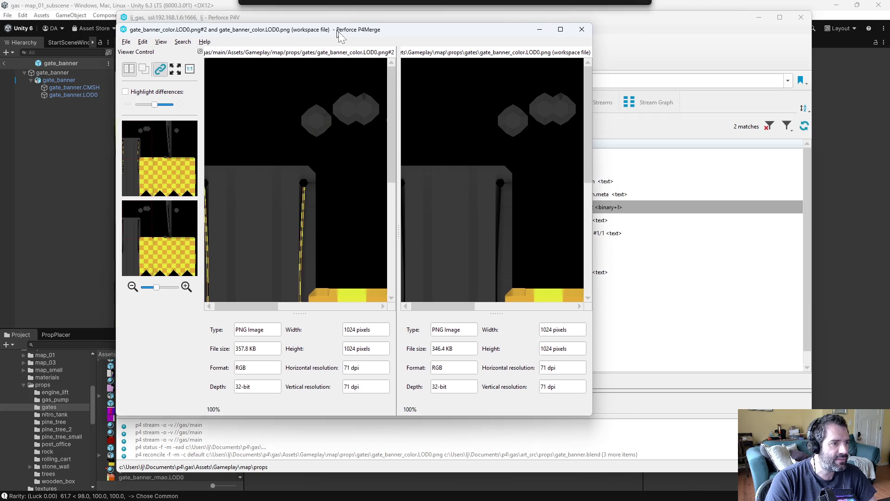
Pan and zoom out the comparison until both gate_banner_color.LOD0.png textures are fully visible
{"action": "left_click_drag", "start_coordinate": [598, 421], "coordinate": [782, 493]}
{"action": "scroll", "coordinate": [410, 283], "scroll_direction": "down", "scroll_amount": 2}
{"action": "scroll", "coordinate": [410, 283], "scroll_direction": "down", "scroll_amount": 3}
{"action": "scroll", "coordinate": [410, 282], "scroll_direction": "up", "scroll_amount": 4}
{"action": "scroll", "coordinate": [410, 283], "scroll_direction": "down", "scroll_amount": 4}
{"action": "scroll", "coordinate": [409, 283], "scroll_direction": "up", "scroll_amount": 4}
{"action": "scroll", "coordinate": [410, 284], "scroll_direction": "down", "scroll_amount": 3}
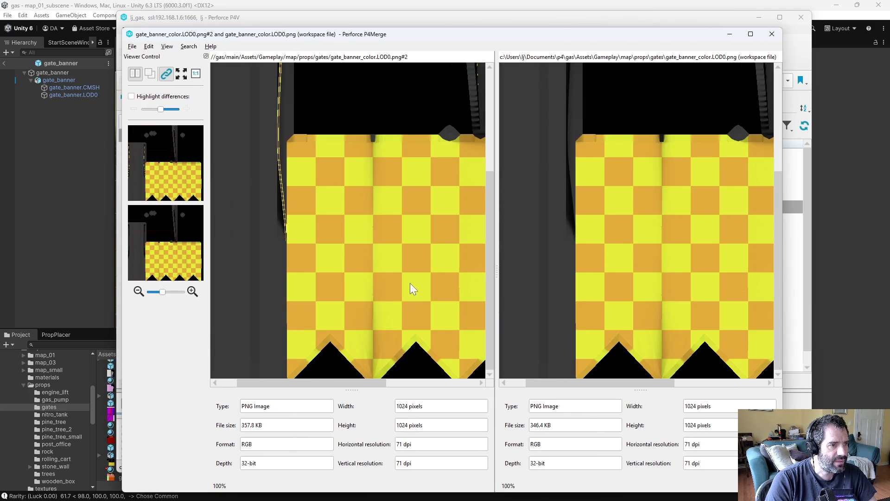
{"action": "scroll", "coordinate": [410, 284], "scroll_direction": "up", "scroll_amount": 3}
{"action": "scroll", "coordinate": [410, 283], "scroll_direction": "right", "scroll_amount": 1}
{"action": "scroll", "coordinate": [410, 283], "scroll_direction": "right", "scroll_amount": 3}
{"action": "scroll", "coordinate": [410, 284], "scroll_direction": "down", "scroll_amount": 3}
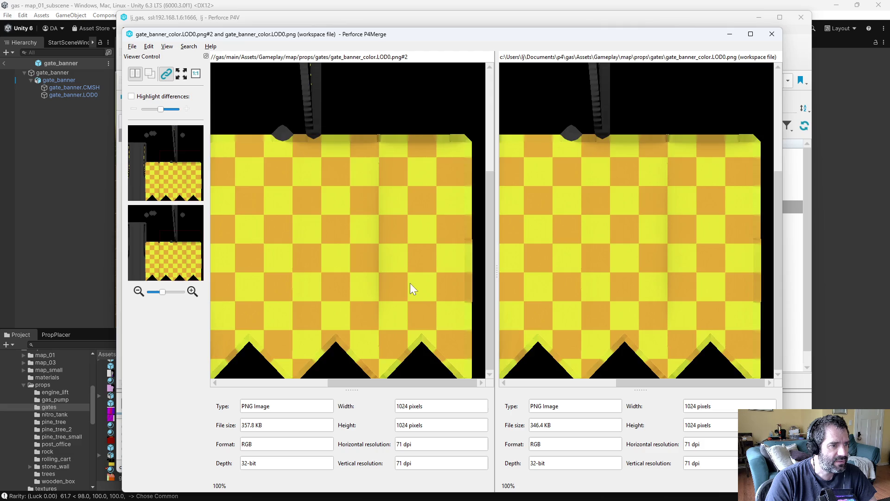
{"action": "scroll", "coordinate": [410, 283], "scroll_direction": "up", "scroll_amount": 3}
{"action": "scroll", "coordinate": [410, 284], "scroll_direction": "down", "scroll_amount": 3}
{"action": "scroll", "coordinate": [410, 284], "scroll_direction": "up", "scroll_amount": 3}
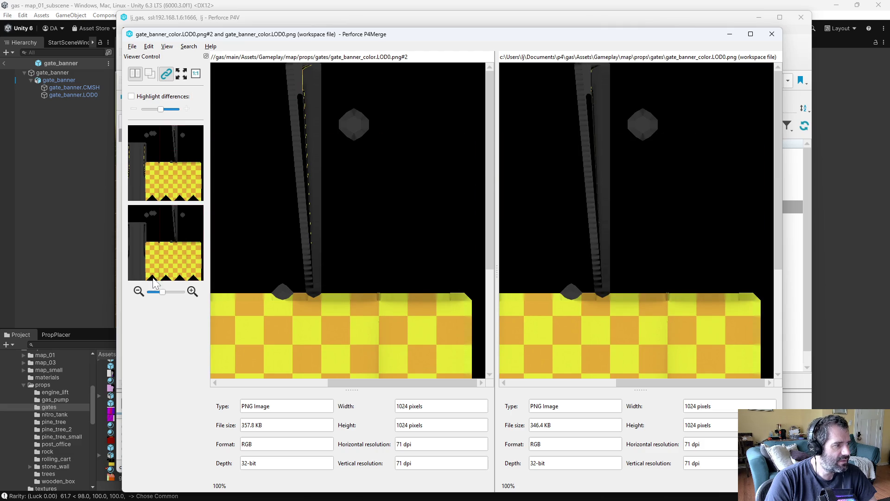
{"action": "left_click", "coordinate": [139, 288]}
{"action": "left_click", "coordinate": [139, 288]}
{"action": "left_click", "coordinate": [139, 287]}
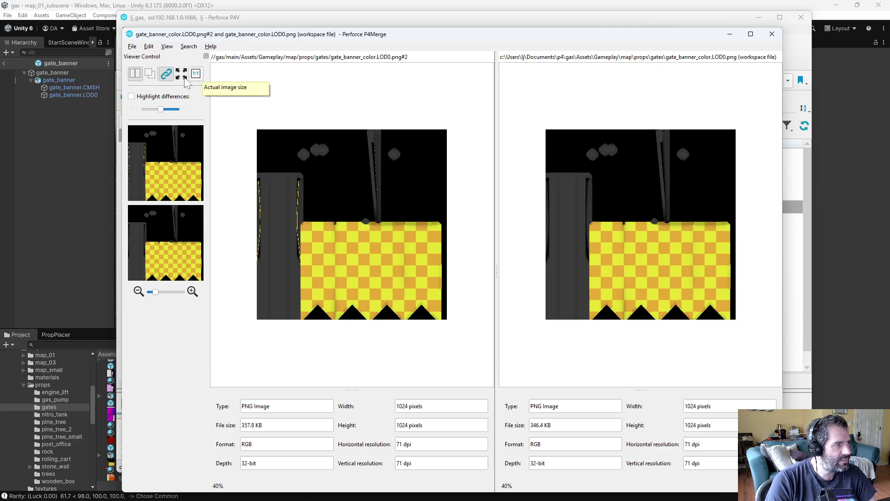
Toggle Highlight differences, adjust its strength slider, then close P4Merge
{"action": "left_click", "coordinate": [156, 97]}
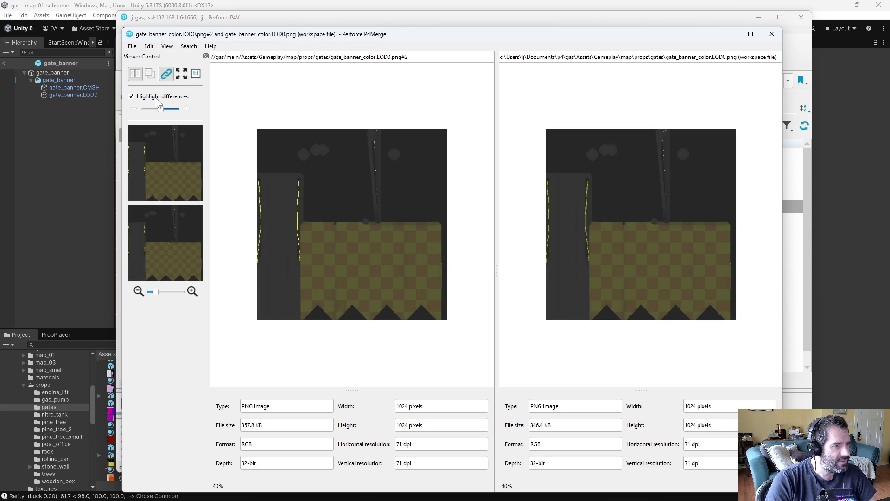
{"action": "left_click_drag", "start_coordinate": [144, 109], "coordinate": [176, 110]}
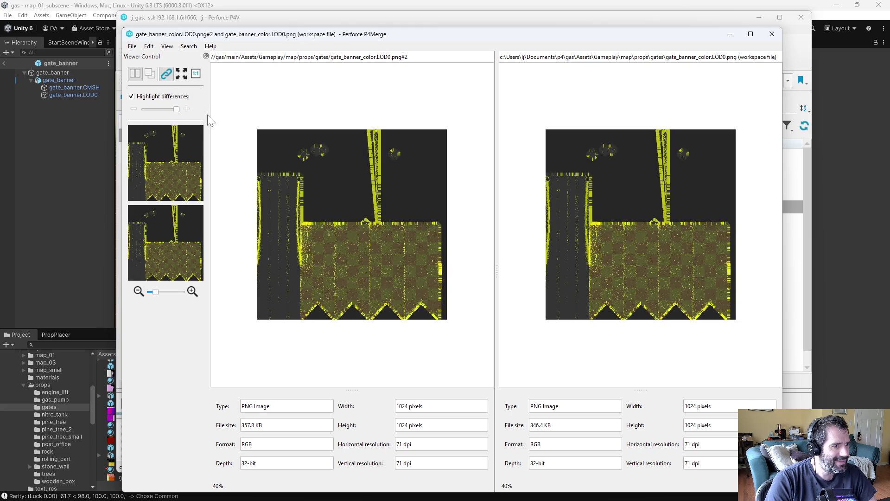
{"action": "left_click_drag", "start_coordinate": [176, 110], "coordinate": [163, 125]}
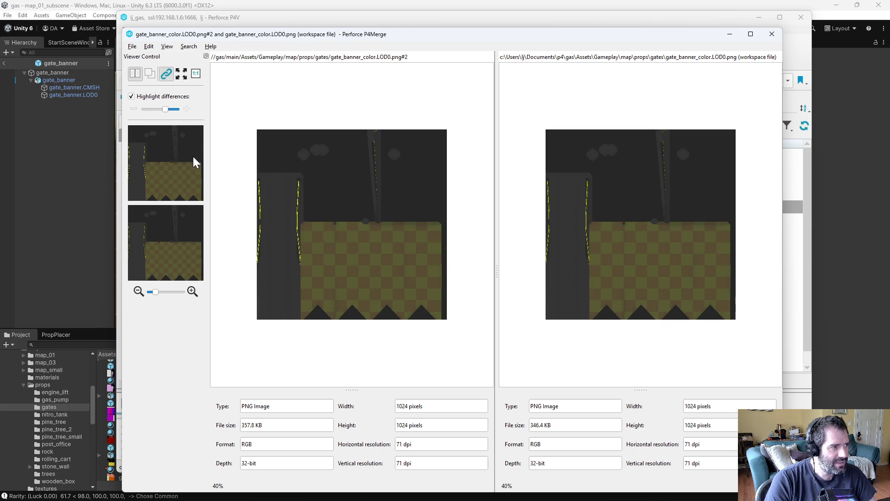
{"action": "left_click", "coordinate": [132, 96]}
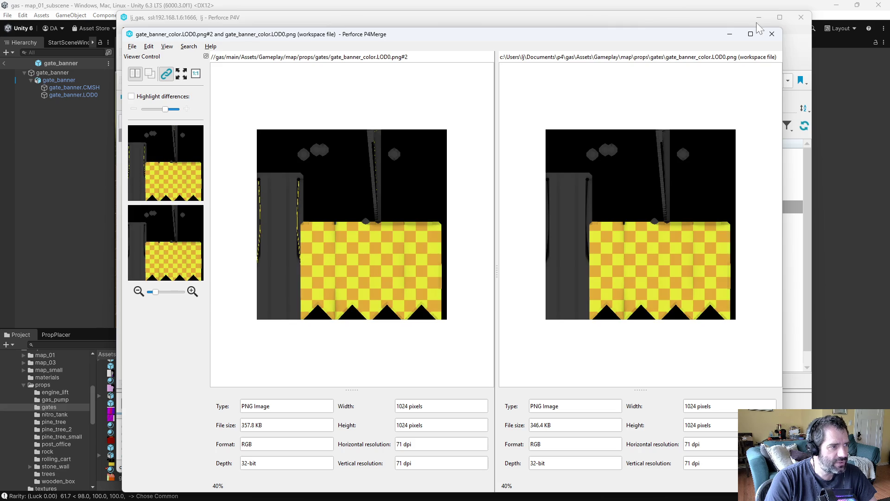
{"action": "left_click", "coordinate": [772, 34]}
{"action": "left_click", "coordinate": [556, 219]}
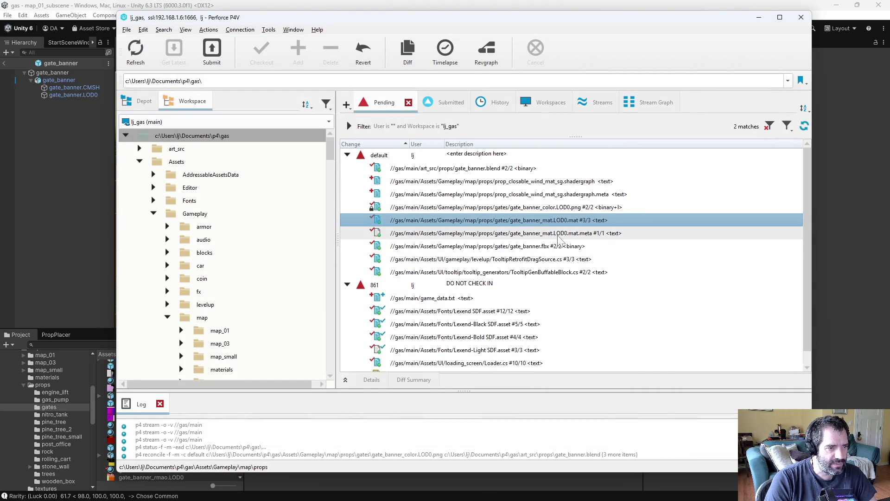
Review the diffs of TooltipRetrofitDragSource.cs and TooltipGenBuffableBlock.cs
{"action": "left_click", "coordinate": [541, 245]}
{"action": "double_click", "coordinate": [561, 260]}
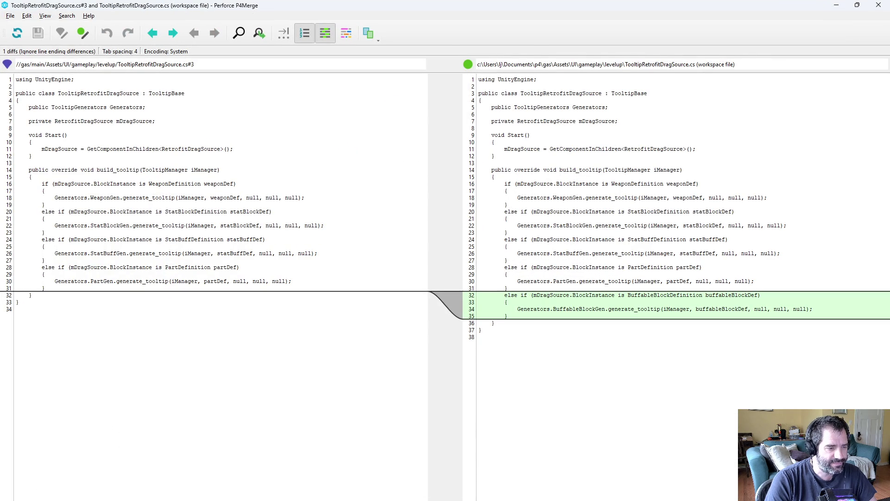
{"action": "key", "text": "ctrl+q"}
{"action": "double_click", "coordinate": [565, 272]}
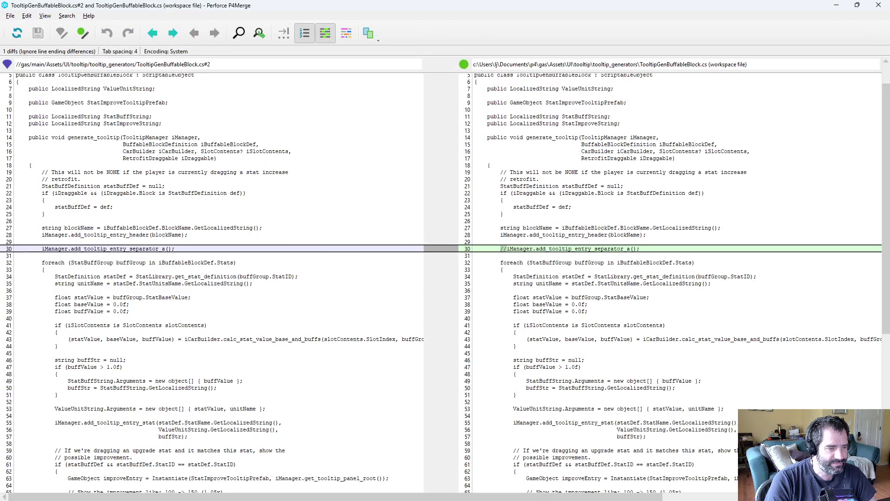
{"action": "key", "text": "ctrl+q"}
{"action": "left_click", "coordinate": [516, 261]}
Submit the seven gate banner and shader graph files as change 1350, 'added wind vertex shader to banner gate for fun'
{"action": "left_click", "coordinate": [514, 250]}
{"action": "left_click", "coordinate": [489, 172], "text": "shift"}
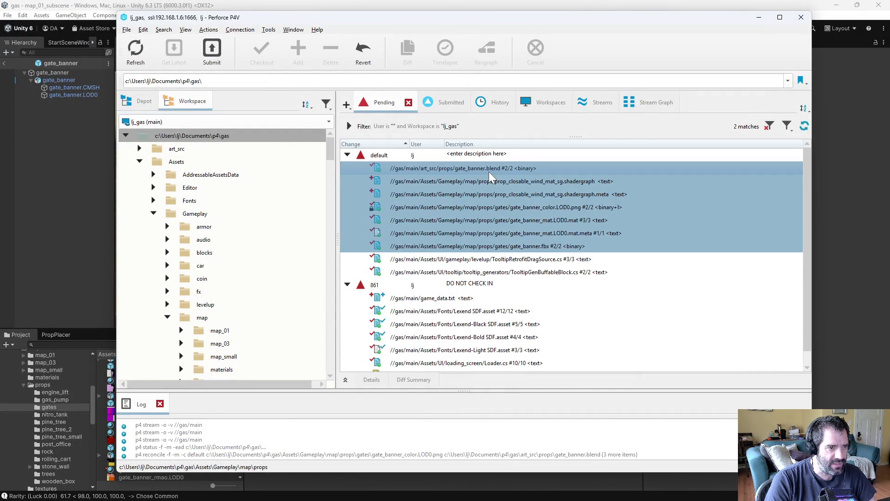
{"action": "right_click", "coordinate": [427, 195]}
{"action": "left_click", "coordinate": [440, 238]}
{"action": "type", "text": "a"}
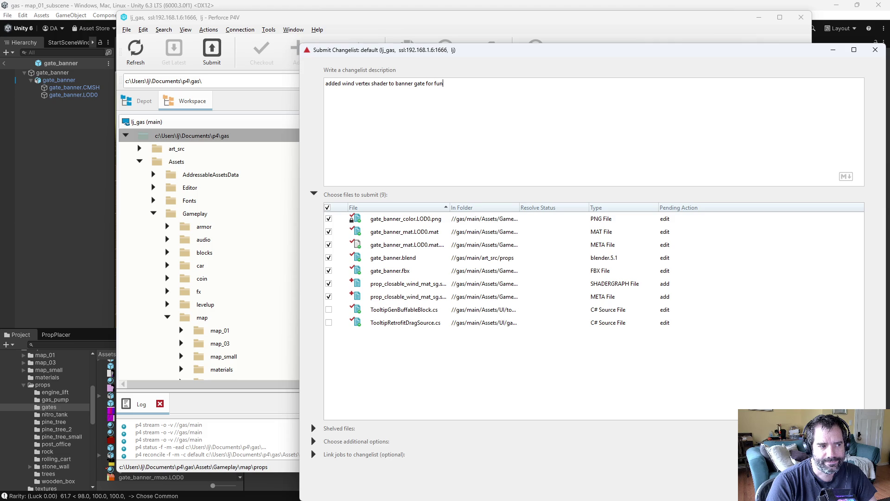
{"action": "left_click", "coordinate": [816, 487]}
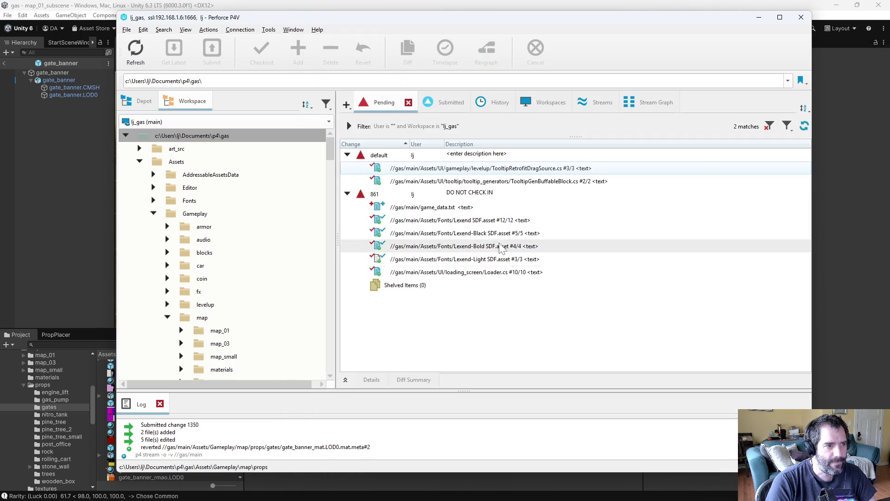
Run the game in Unity, unpause, and check the Station Rate and Range card tooltips
{"action": "left_click", "coordinate": [873, 320]}
{"action": "left_click", "coordinate": [490, 28]}
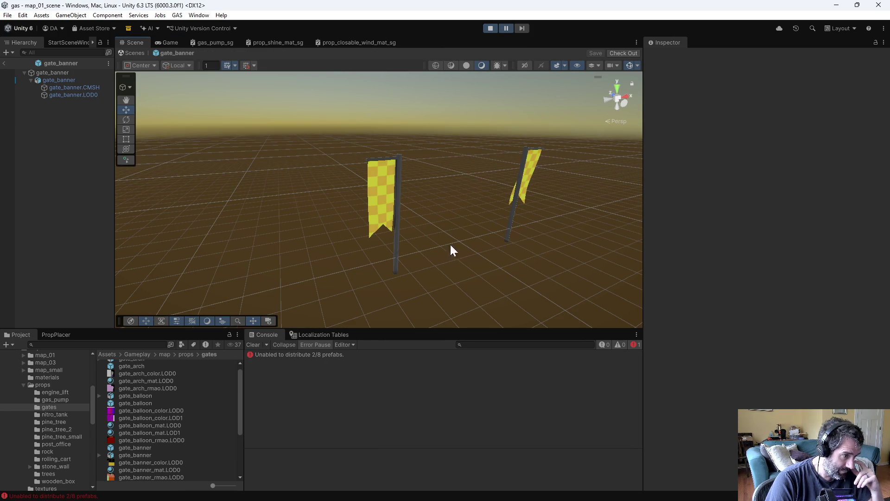
{"action": "left_click", "coordinate": [505, 29]}
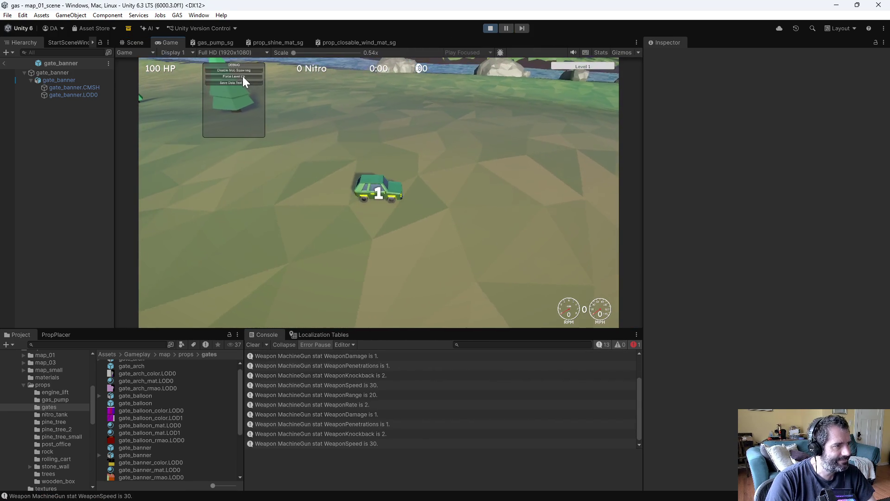
{"action": "mouse_move", "coordinate": [238, 82]}
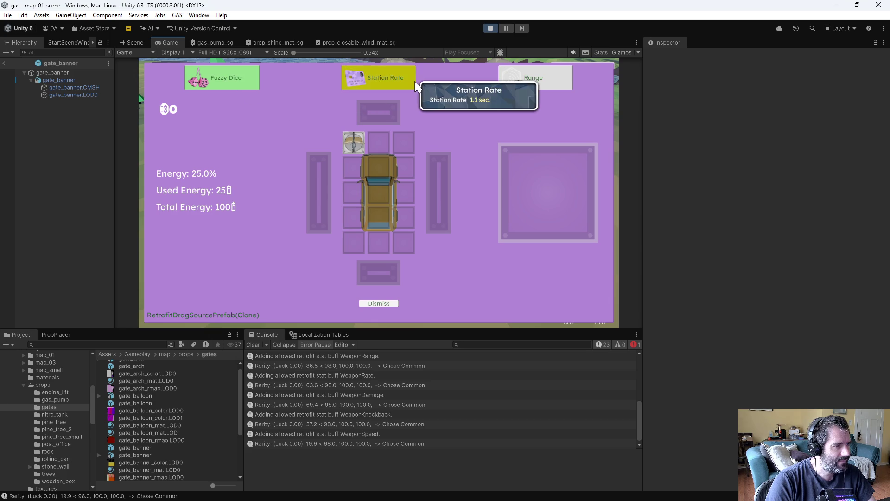
{"action": "mouse_move", "coordinate": [519, 76]}
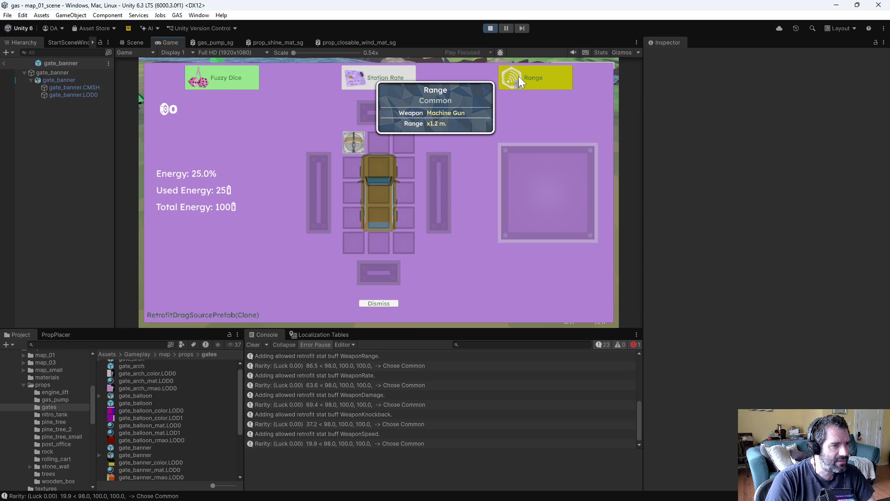
Stop the game and uncomment iManager.add_tooltip_entry_separator_a(); in TooltipGenBuffableBlock.cs, then save
{"action": "left_click", "coordinate": [490, 28]}
{"action": "key", "text": "alt+Tab"}
{"action": "key", "text": "ctrl+d"}
{"action": "key", "text": "ctrl+d"}
{"action": "key", "text": "ctrl+x"}
{"action": "key", "text": "ctrl+s"}
Review the file, confirm nothing is left unsaved, and return to Unity to recompile
{"action": "scroll", "coordinate": [587, 204], "scroll_direction": "down", "scroll_amount": 2}
{"action": "scroll", "coordinate": [587, 204], "scroll_direction": "down", "scroll_amount": 1}
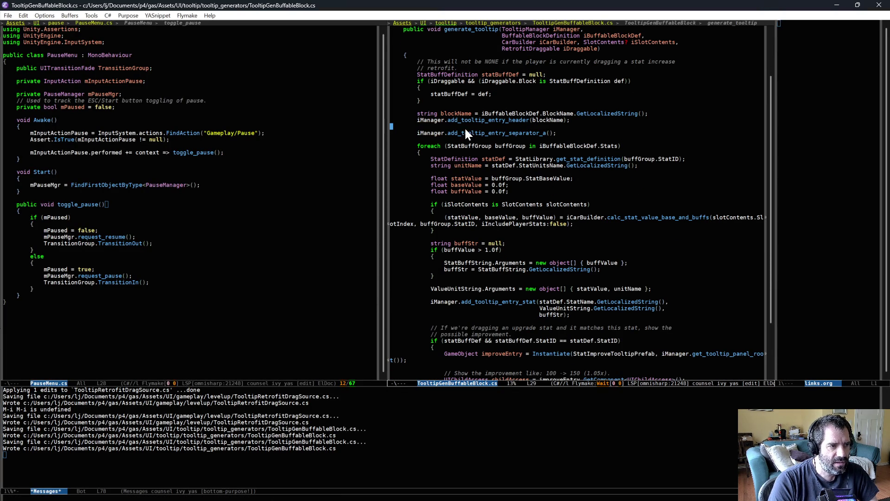
{"action": "key", "text": "Up"}
{"action": "scroll", "coordinate": [508, 247], "scroll_direction": "down", "scroll_amount": 4}
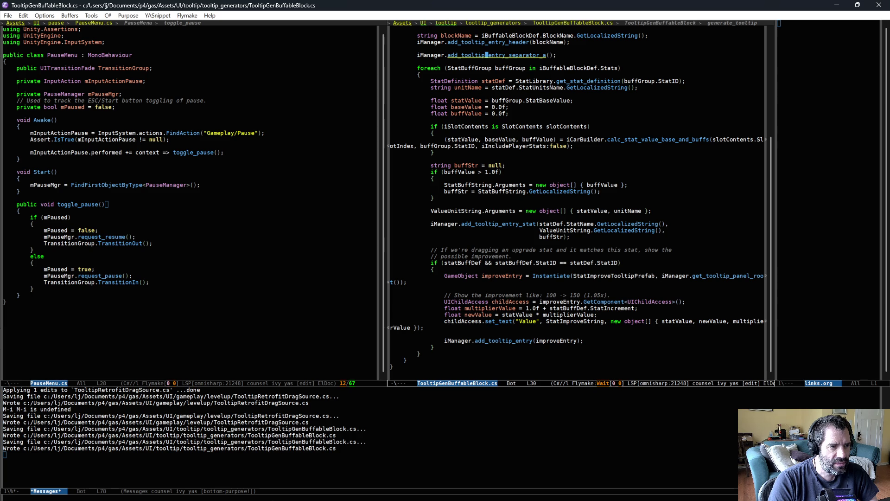
{"action": "key", "text": "ctrl+x"}
{"action": "key", "text": "ctrl+s"}
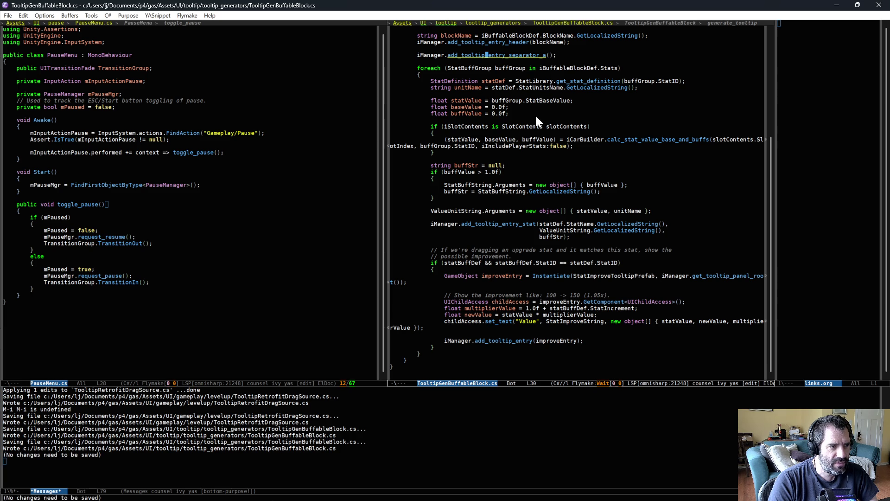
{"action": "scroll", "coordinate": [536, 205], "scroll_direction": "up", "scroll_amount": 1}
{"action": "scroll", "coordinate": [537, 209], "scroll_direction": "down", "scroll_amount": 2}
{"action": "key", "text": "alt+Tab"}
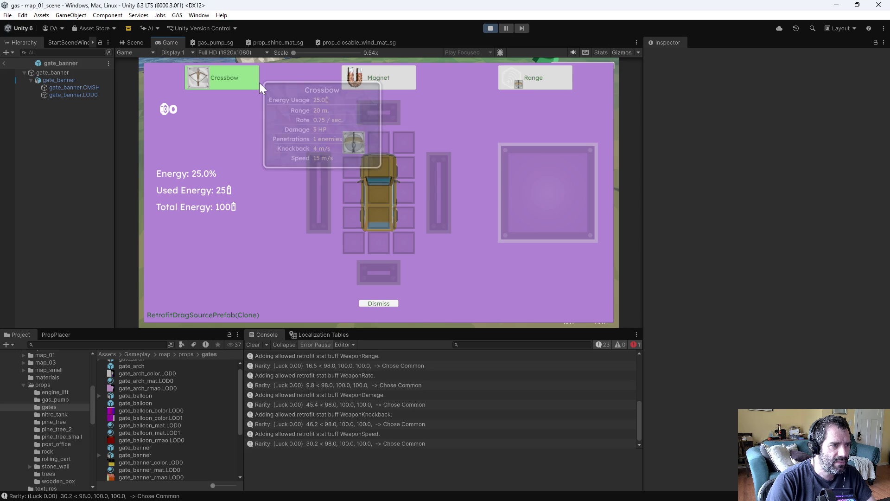
Fit the Magnet and Fuzzy Dice onto the car grid, forcing level-ups for new upgrades
{"action": "left_click_drag", "start_coordinate": [371, 89], "coordinate": [380, 146]}
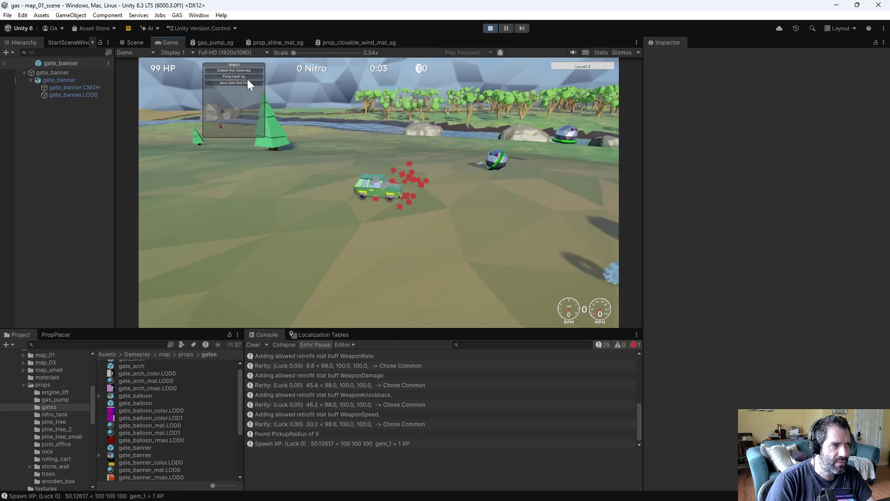
{"action": "left_click", "coordinate": [247, 77]}
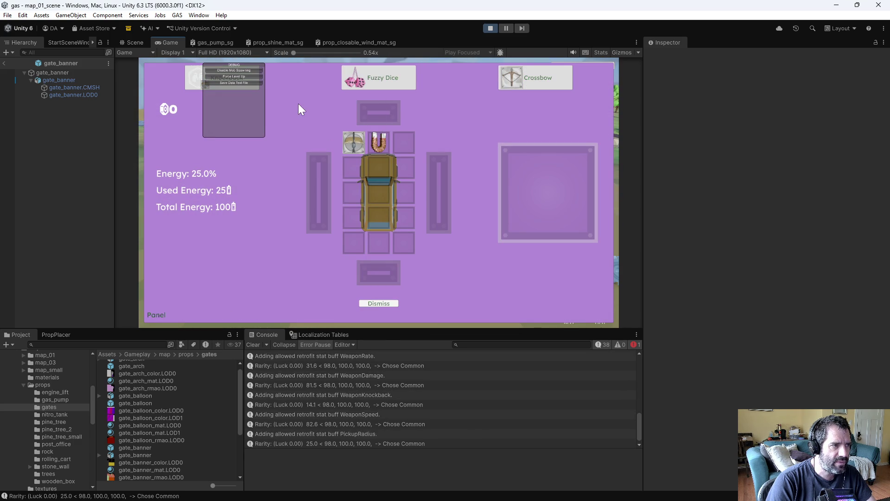
{"action": "mouse_move", "coordinate": [361, 81]}
{"action": "left_mouse_down"}
{"action": "mouse_move", "coordinate": [358, 176]}
{"action": "mouse_move", "coordinate": [382, 172]}
{"action": "mouse_move", "coordinate": [378, 146]}
{"action": "left_mouse_up"}
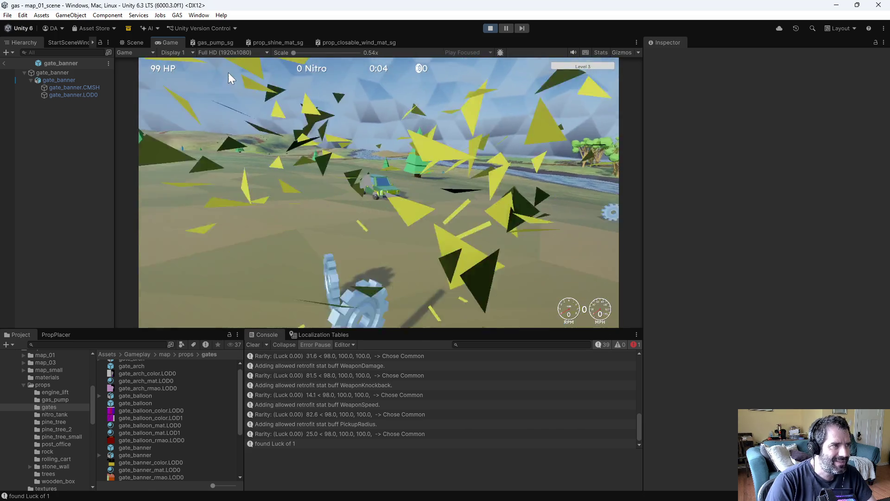
{"action": "left_click", "coordinate": [232, 74]}
{"action": "mouse_move", "coordinate": [388, 154]}
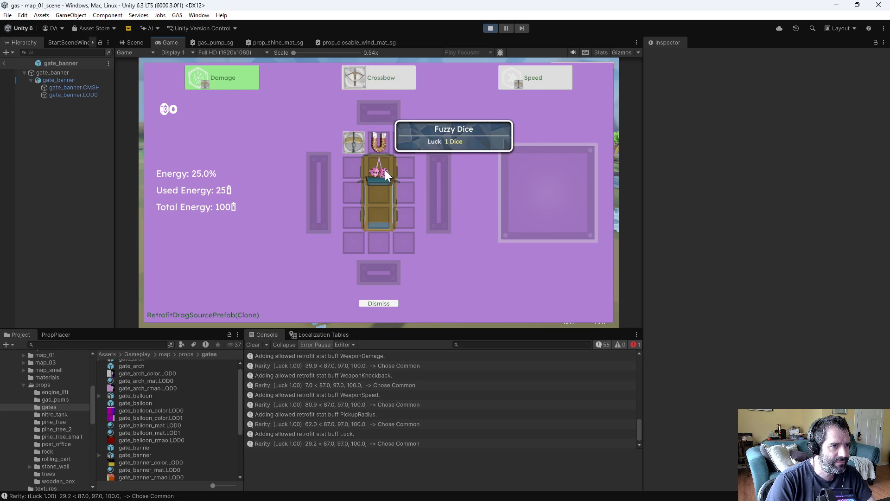
Dismiss the retrofit screen, choose the Ramming Damage upgrade, and stop the game
{"action": "key", "text": "Escape"}
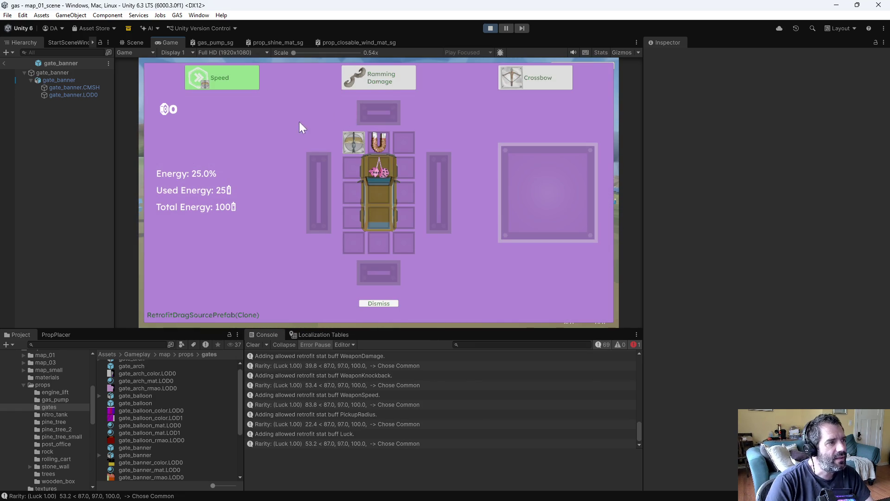
{"action": "left_click", "coordinate": [387, 82]}
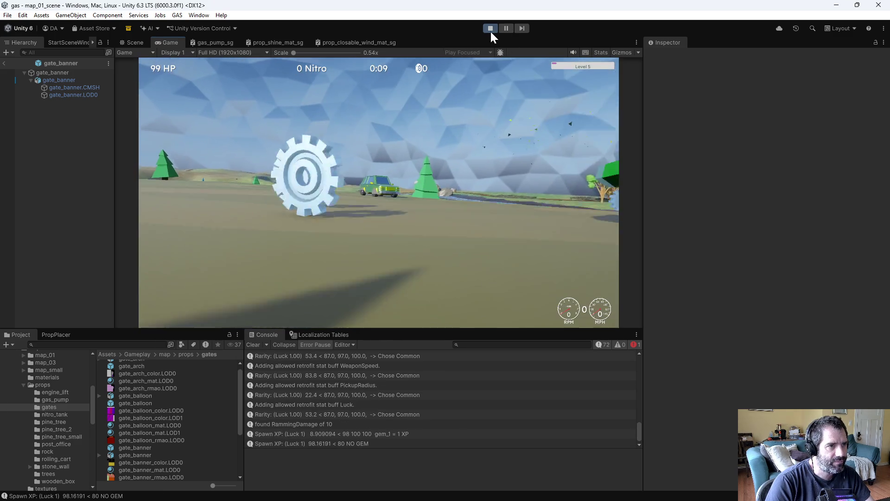
{"action": "left_click", "coordinate": [490, 28]}
{"action": "key", "text": "alt+Tab"}
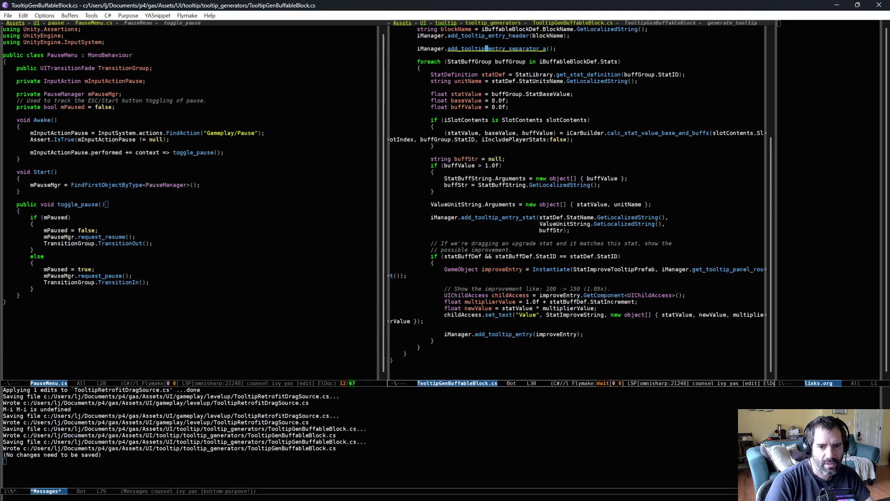
Revert the unchanged TooltipGenBuffableBlock.cs and preview the TooltipRetrofitDragSource.cs diff
{"action": "key", "text": "alt+Tab"}
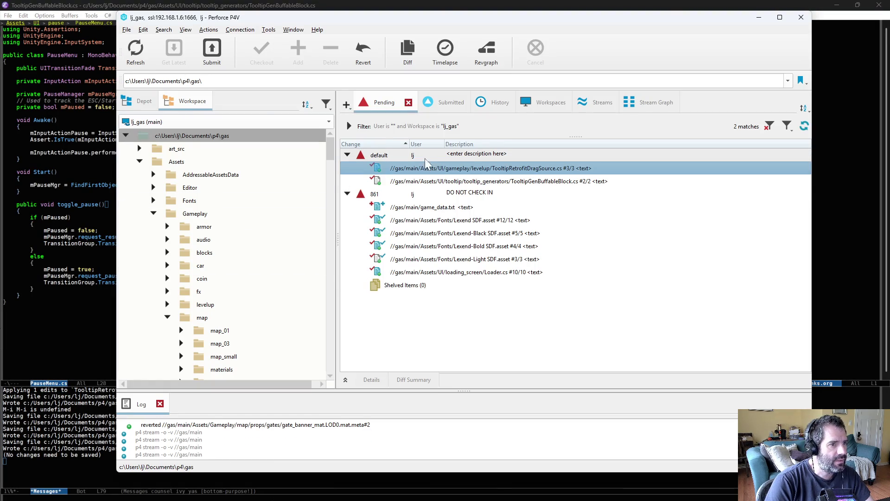
{"action": "right_click", "coordinate": [440, 181]}
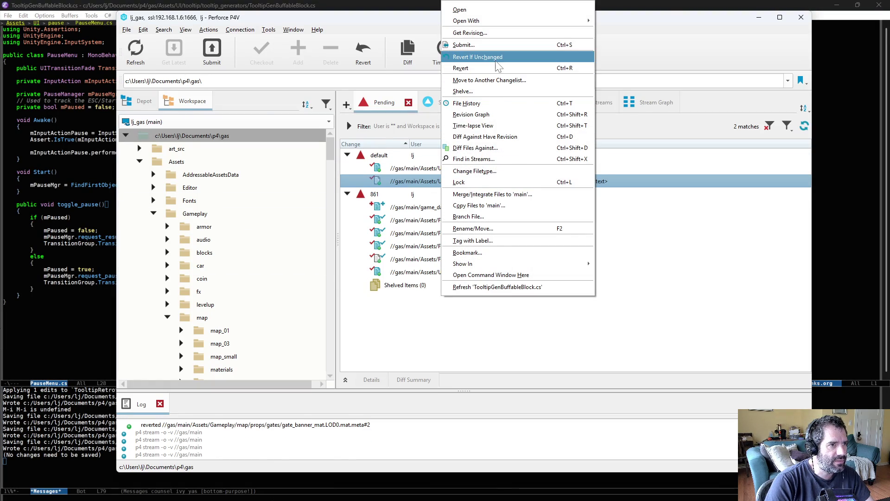
{"action": "left_click", "coordinate": [496, 58]}
{"action": "left_click", "coordinate": [444, 168]}
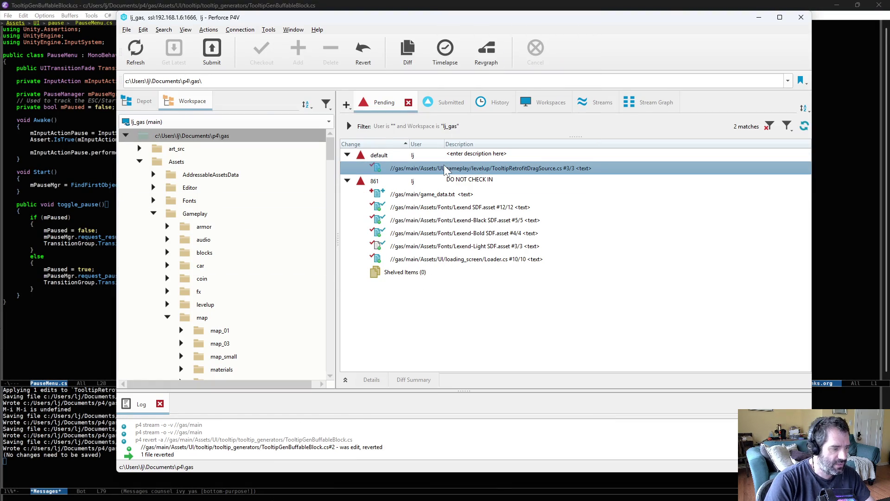
{"action": "key", "text": "ctrl+d"}
{"action": "key", "text": "alt+F4"}
Submit the default changelist as change 1351, 'added tooltips to buffable blocks again'
{"action": "right_click", "coordinate": [448, 156]}
{"action": "left_click", "coordinate": [457, 163]}
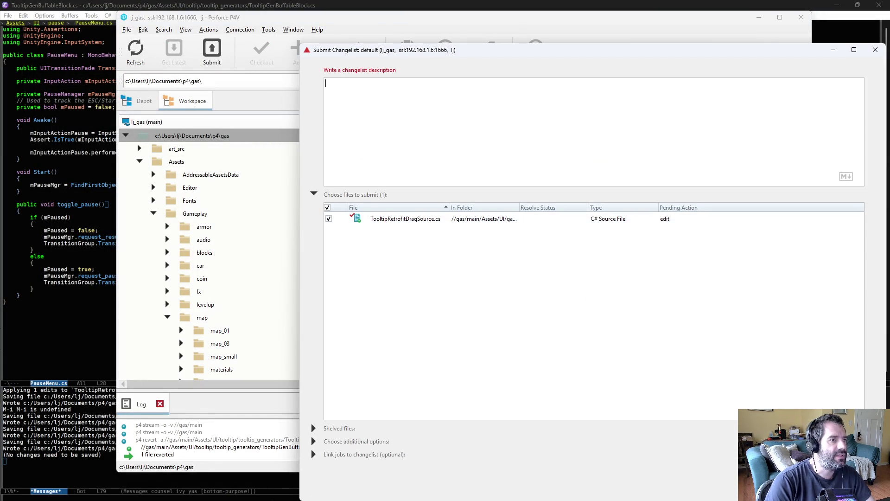
{"action": "type", "text": "added tooltips to b"}
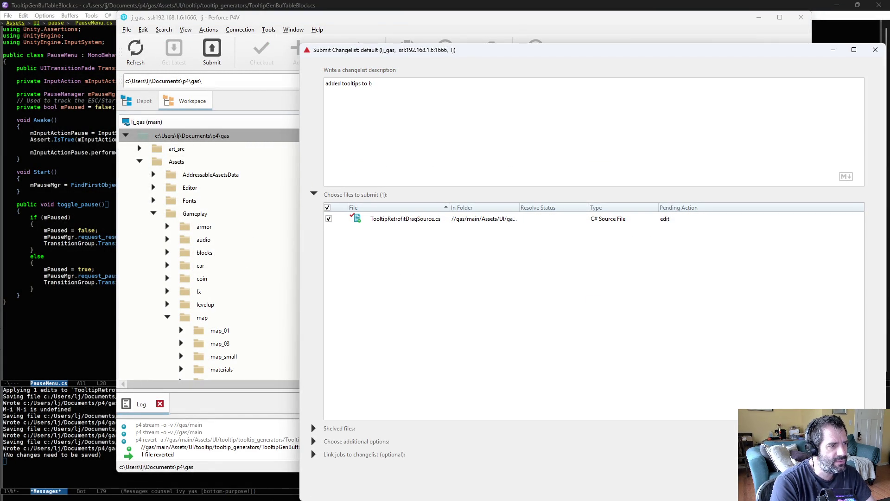
{"action": "type", "text": "locks again"}
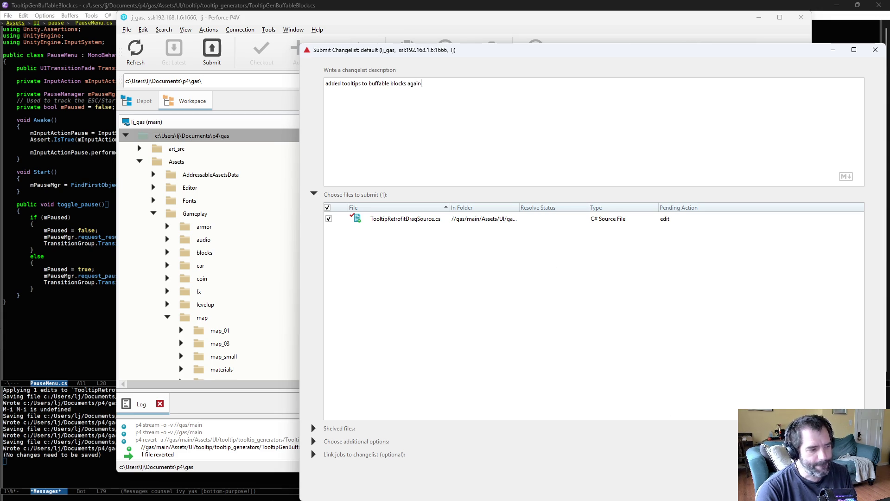
{"action": "left_click", "coordinate": [809, 488]}
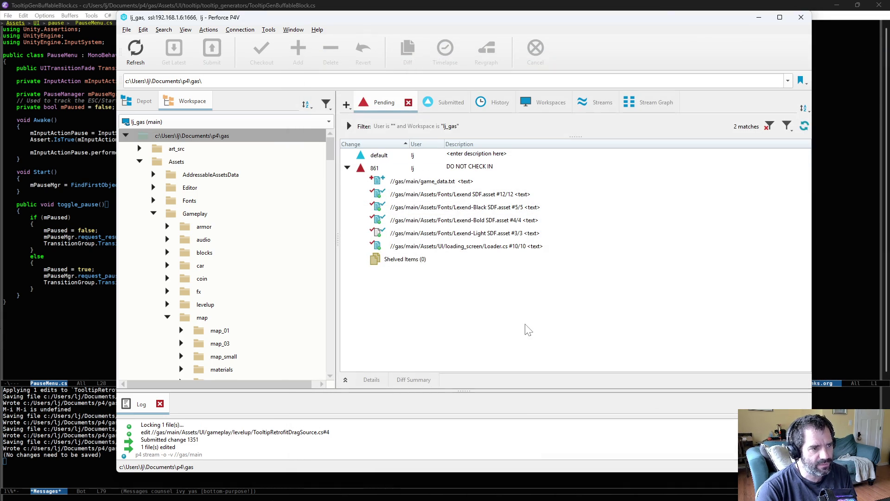